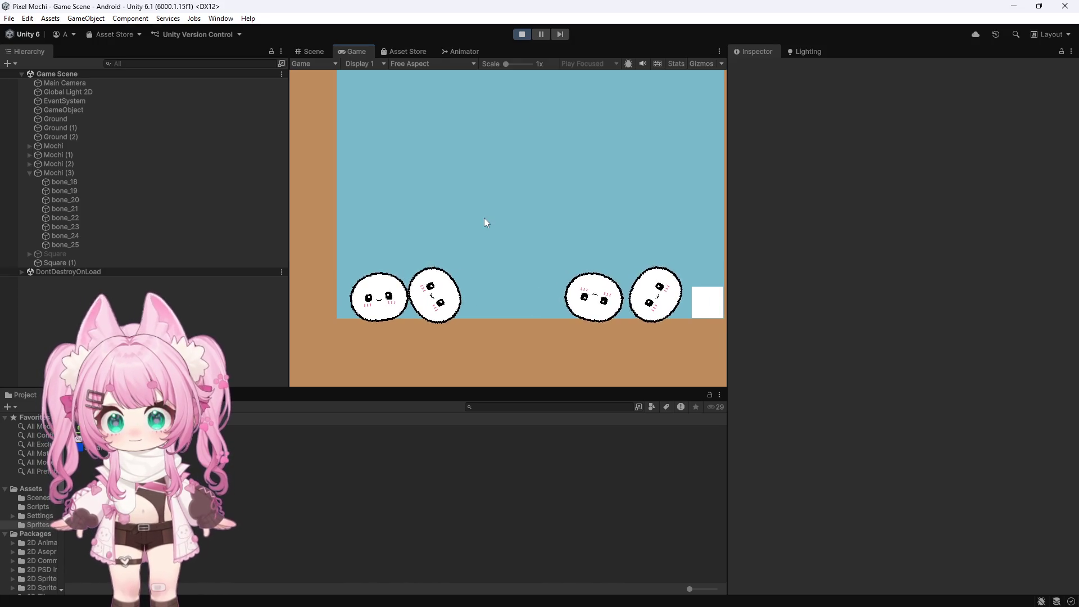
# In the Game view, drag and fling the white square into the mochis, shoving them around the ground
pyautogui.moveTo(706, 304)
pyautogui.mouseDown()
pyautogui.moveTo(630, 222)
pyautogui.moveTo(480, 212)
pyautogui.moveTo(448, 275)
pyautogui.moveTo(448, 234)
pyautogui.moveTo(458, 228)
pyautogui.moveTo(463, 406)
pyautogui.moveTo(476, 295)
pyautogui.moveTo(510, 184)
pyautogui.moveTo(532, 174)
pyautogui.moveTo(523, 163)
pyautogui.moveTo(529, 213)
pyautogui.moveTo(515, 301)
pyautogui.moveTo(500, 240)
pyautogui.moveTo(474, 254)
pyautogui.moveTo(438, 252)
pyautogui.moveTo(439, 267)
pyautogui.moveTo(469, 204)
pyautogui.moveTo(552, 159)
pyautogui.moveTo(542, 197)
pyautogui.mouseUp()
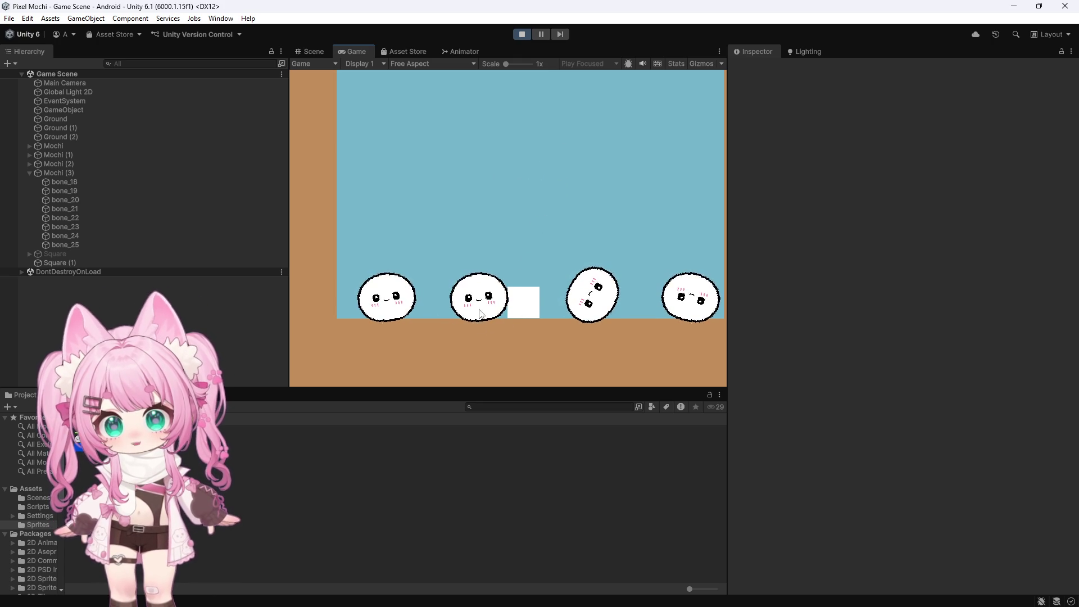
pyautogui.moveTo(509, 307); pyautogui.dragTo(529, 279)
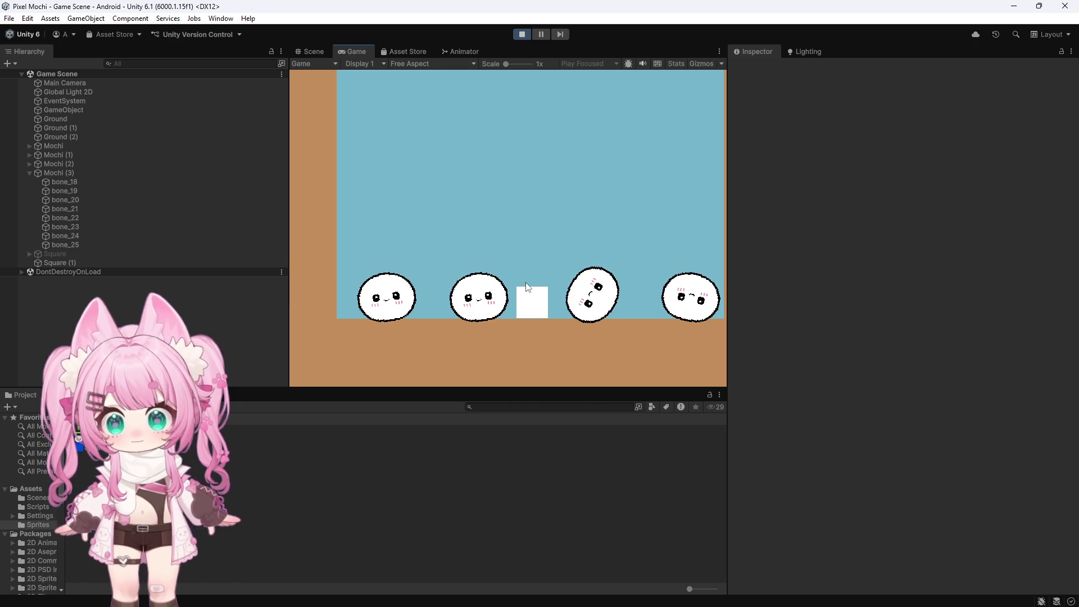
pyautogui.moveTo(527, 309); pyautogui.dragTo(524, 225)
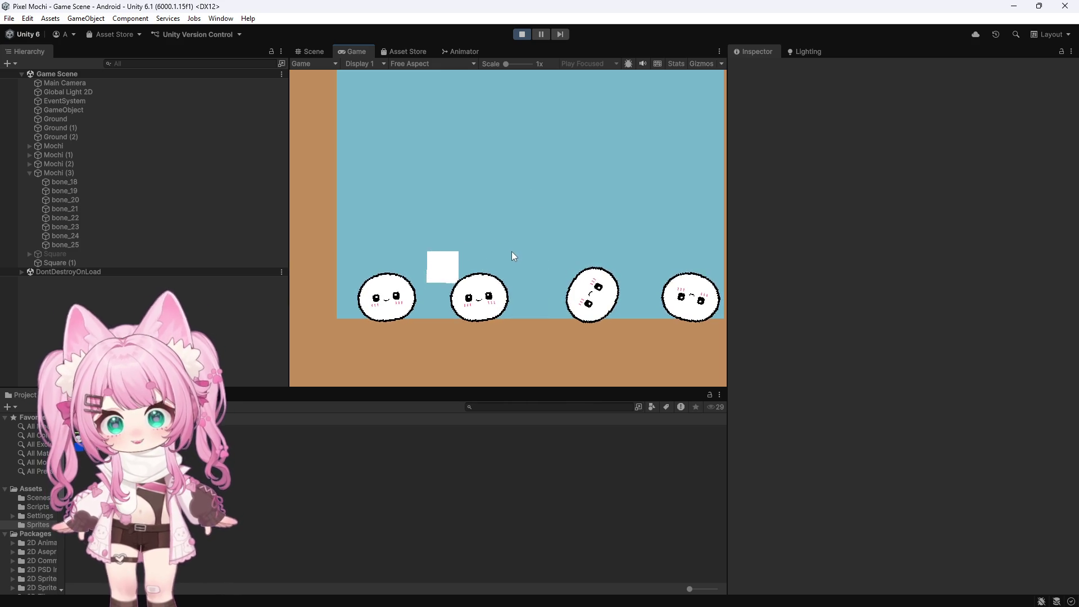
pyautogui.moveTo(429, 299)
pyautogui.mouseDown()
pyautogui.moveTo(366, 304)
pyautogui.moveTo(459, 313)
pyautogui.moveTo(466, 250)
pyautogui.moveTo(441, 279)
pyautogui.moveTo(434, 265)
pyautogui.moveTo(424, 284)
pyautogui.moveTo(382, 270)
pyautogui.moveTo(458, 254)
pyautogui.mouseUp()
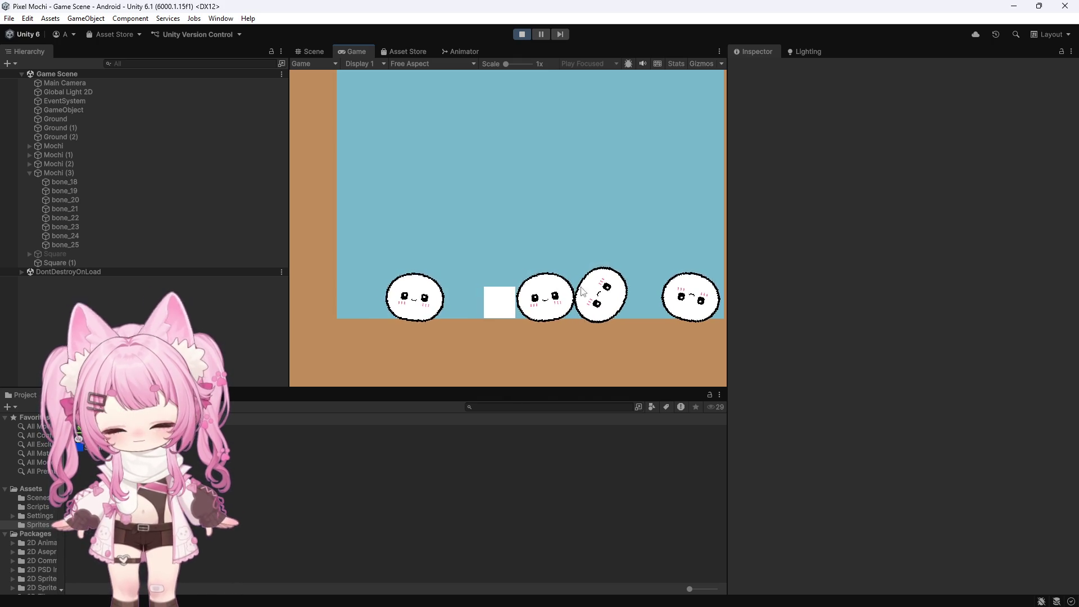
pyautogui.moveTo(511, 296)
pyautogui.mouseDown()
pyautogui.moveTo(461, 248)
pyautogui.moveTo(447, 272)
pyautogui.moveTo(419, 272)
pyautogui.moveTo(403, 288)
pyautogui.moveTo(380, 281)
pyautogui.moveTo(372, 299)
pyautogui.moveTo(392, 230)
pyautogui.moveTo(462, 231)
pyautogui.moveTo(475, 189)
pyautogui.moveTo(477, 271)
pyautogui.moveTo(470, 224)
pyautogui.mouseUp()
pyautogui.moveTo(453, 293); pyautogui.dragTo(458, 240)
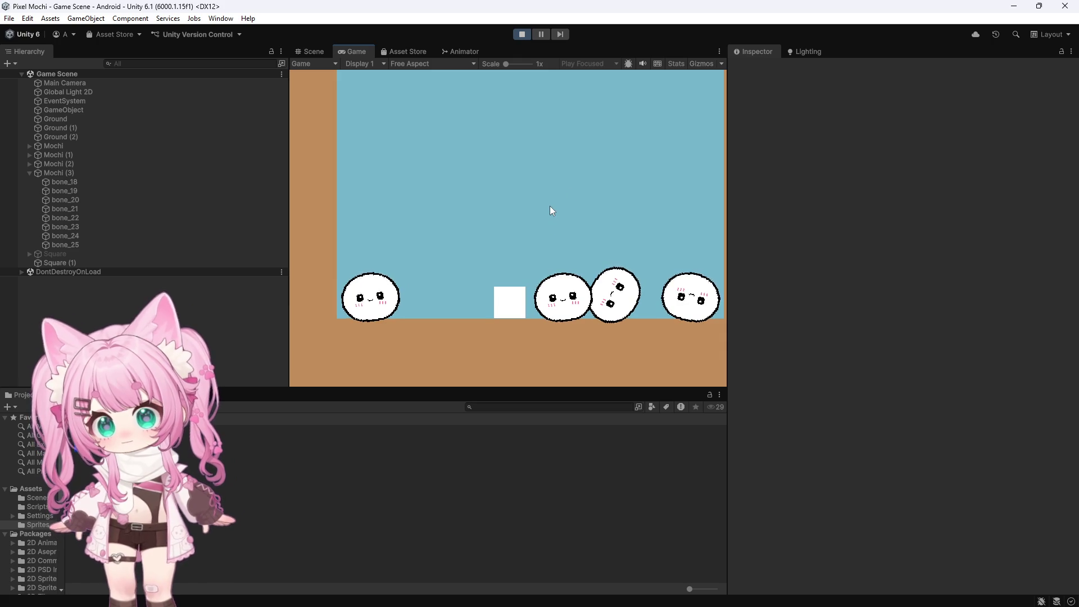
# Stop Play mode and zoom the Scene view in and out around the four mochis
pyautogui.click(522, 34)
pyautogui.scroll(-3, 575, 311)
pyautogui.scroll(3, 575, 311)
pyautogui.scroll(-2, 519, 219)
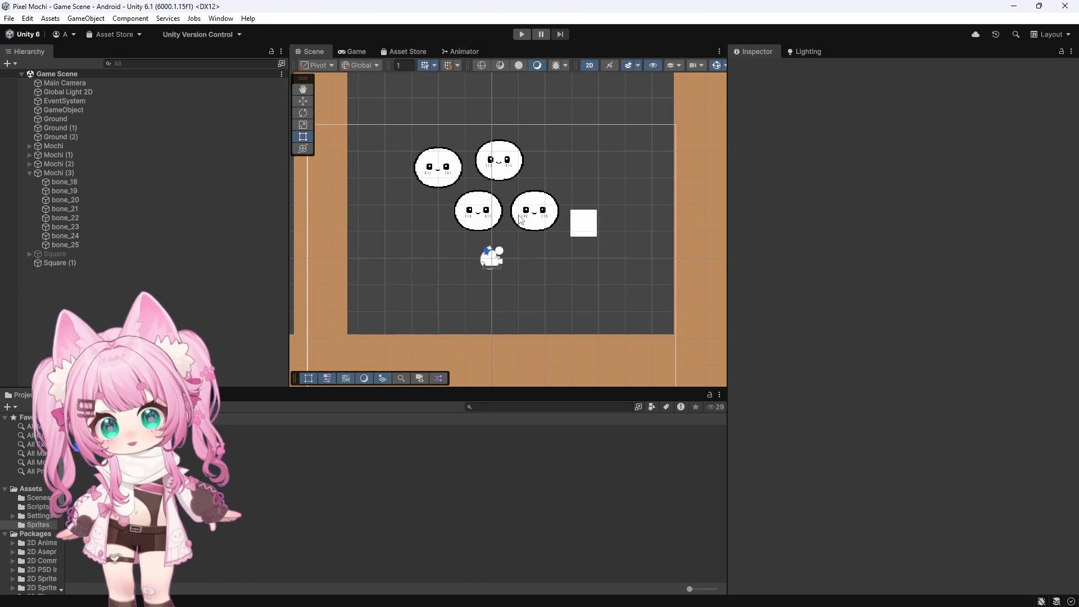
pyautogui.scroll(2, 520, 219)
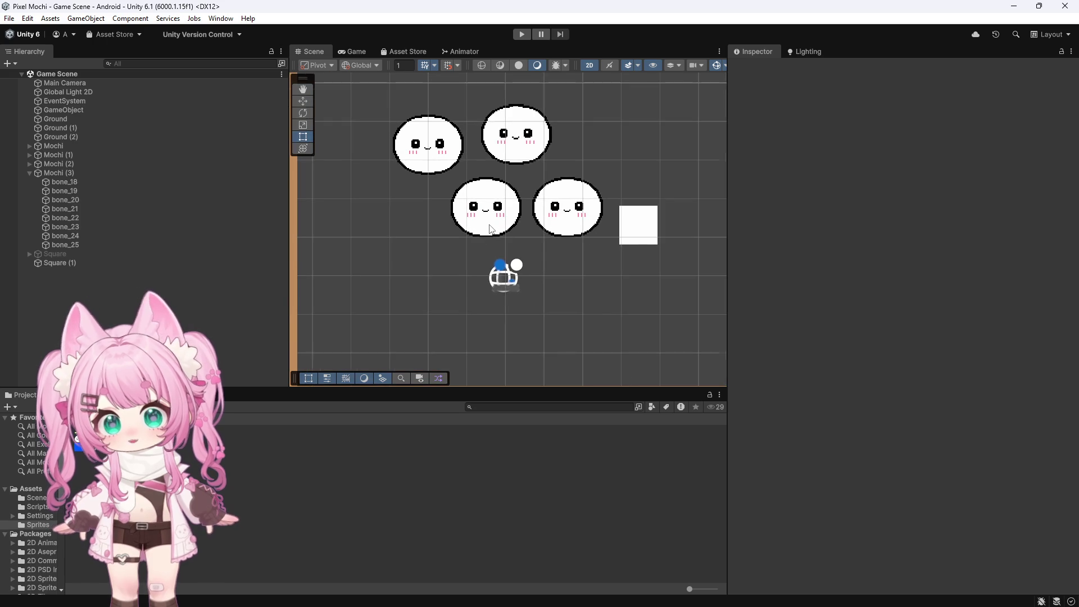
pyautogui.scroll(-2, 506, 222)
pyautogui.scroll(2, 490, 229)
pyautogui.scroll(1, 491, 229)
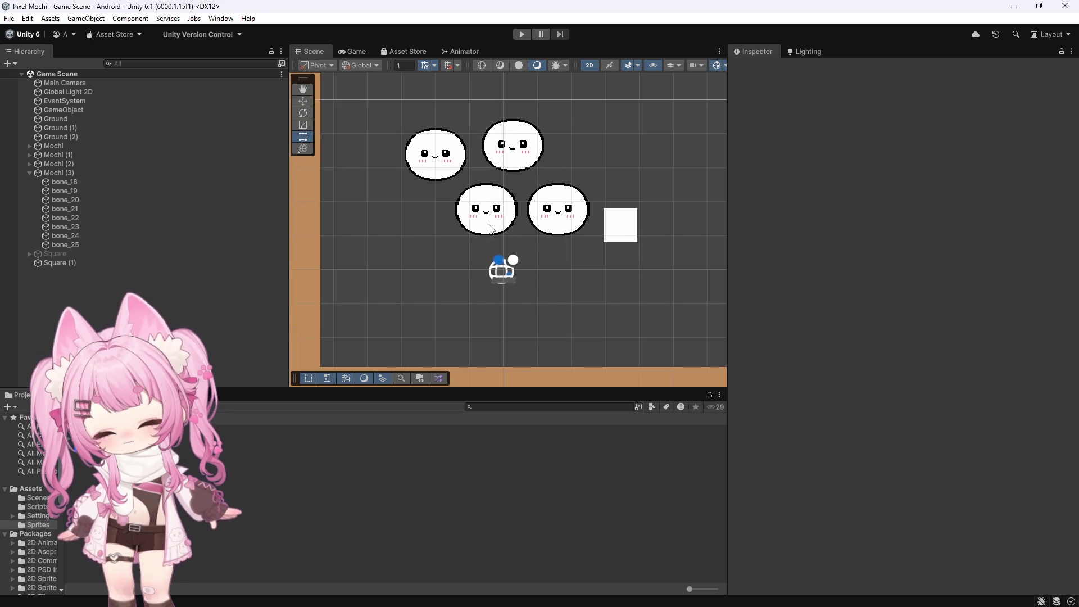
pyautogui.scroll(-3, 492, 223)
pyautogui.scroll(2, 492, 223)
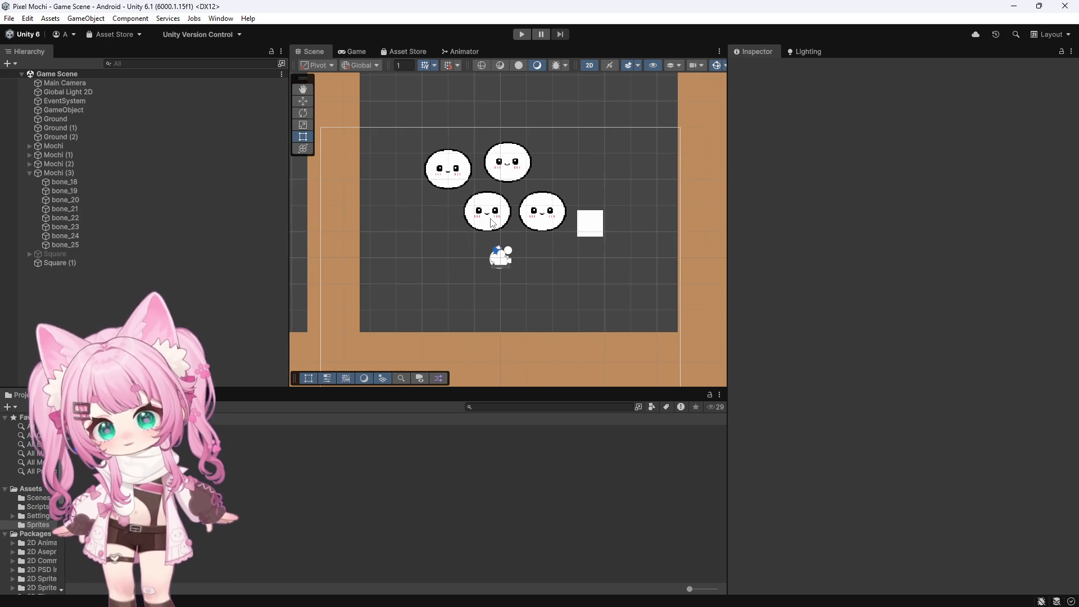
pyautogui.scroll(2, 490, 222)
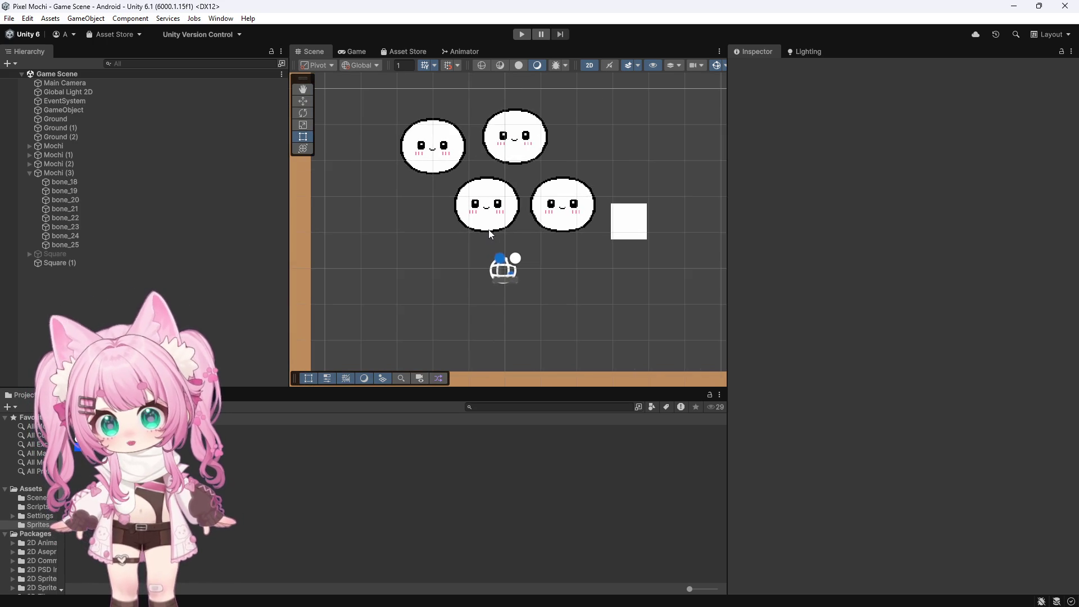
pyautogui.scroll(-3, 488, 229)
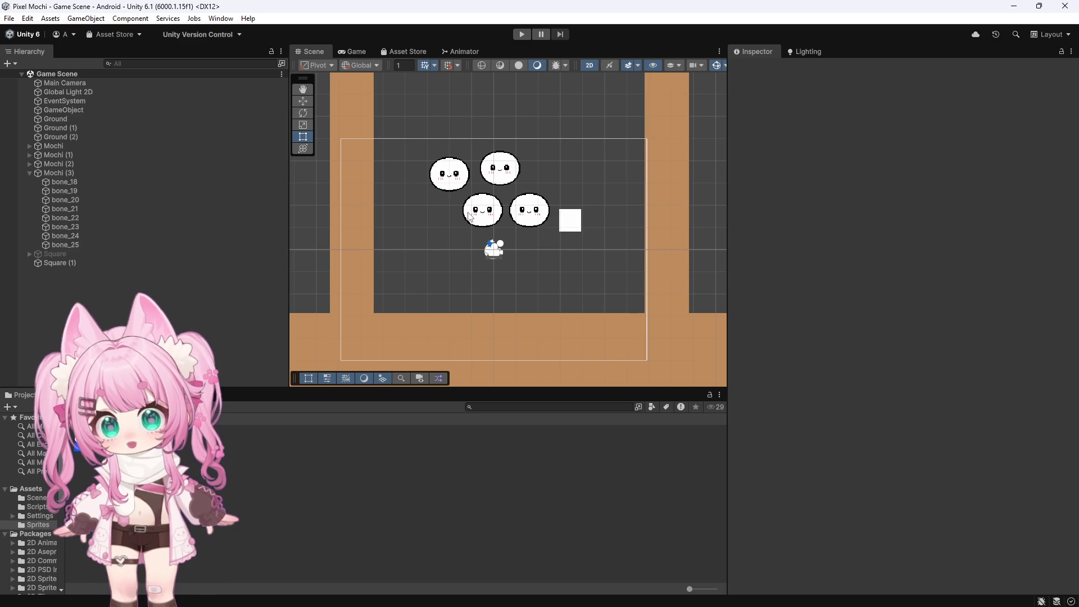
pyautogui.scroll(6, 470, 217)
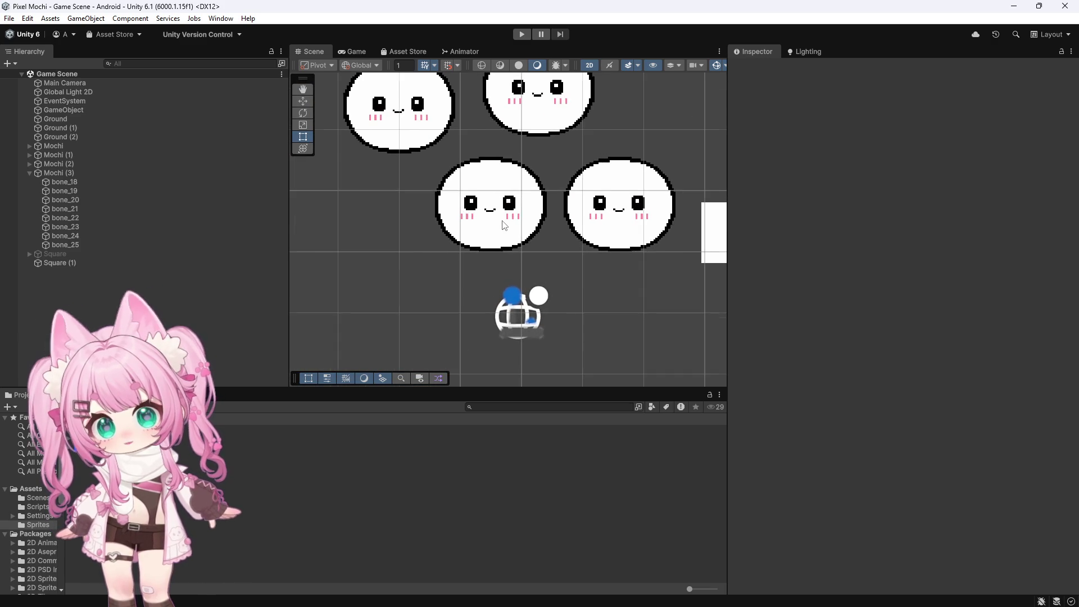
pyautogui.scroll(1, 504, 225)
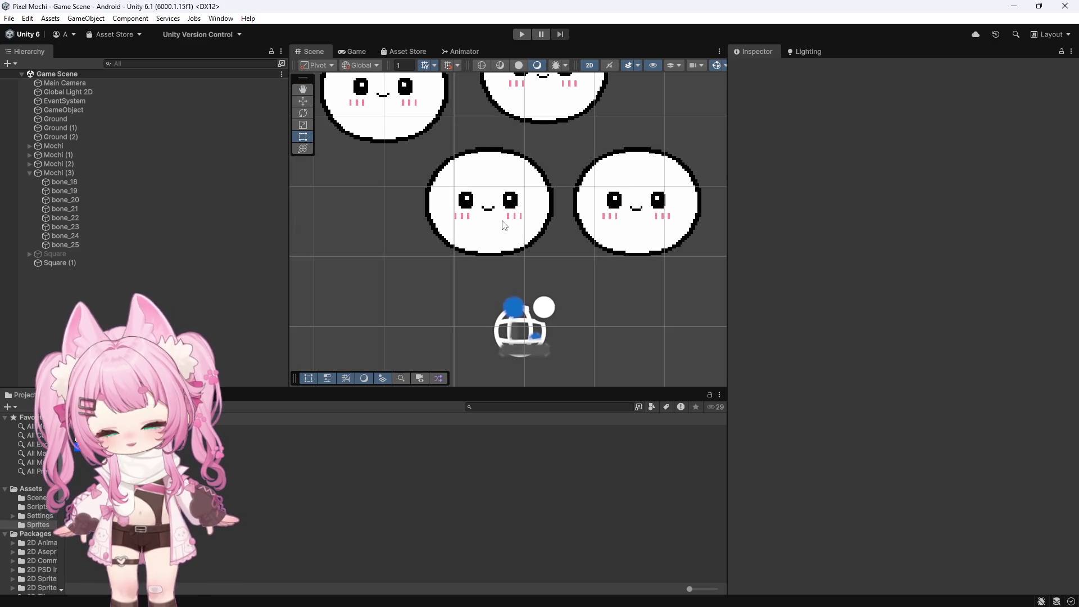
pyautogui.scroll(-5, 505, 225)
pyautogui.scroll(4, 467, 225)
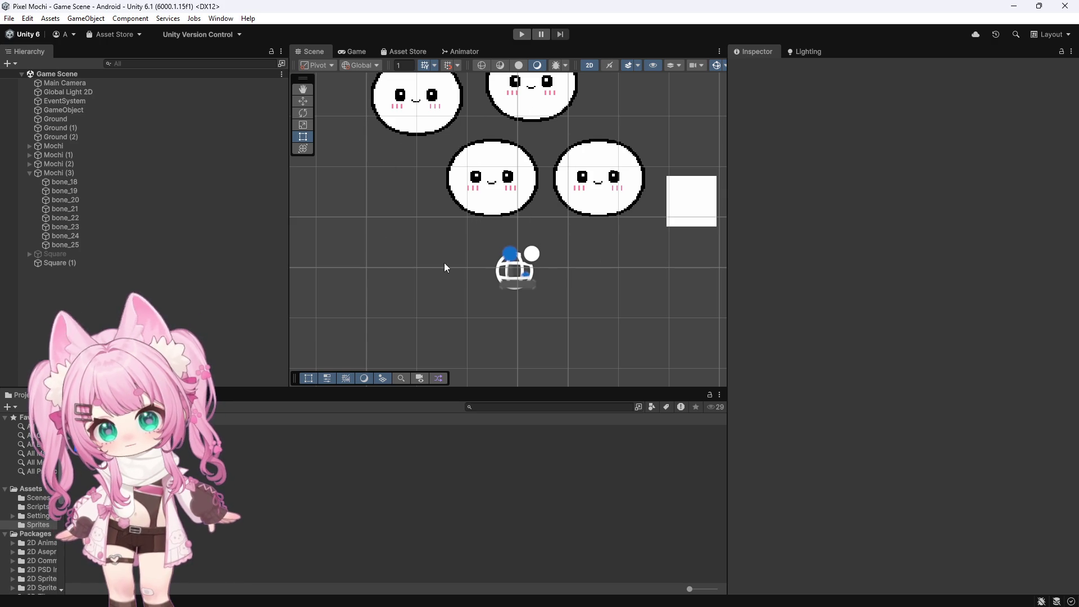
# Deactivate Mochi (1), Mochi (2) and Mochi (3) together in the Inspector
pyautogui.click(29, 173)
pyautogui.click(62, 155)
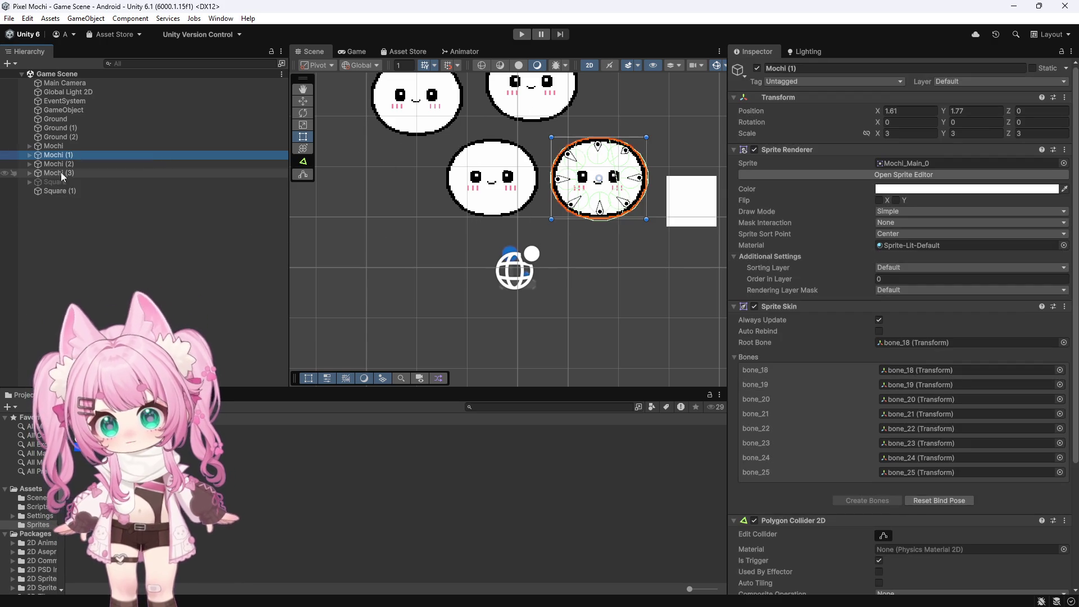
pyautogui.keyDown('shift'); pyautogui.click(67, 174); pyautogui.keyUp('shift')
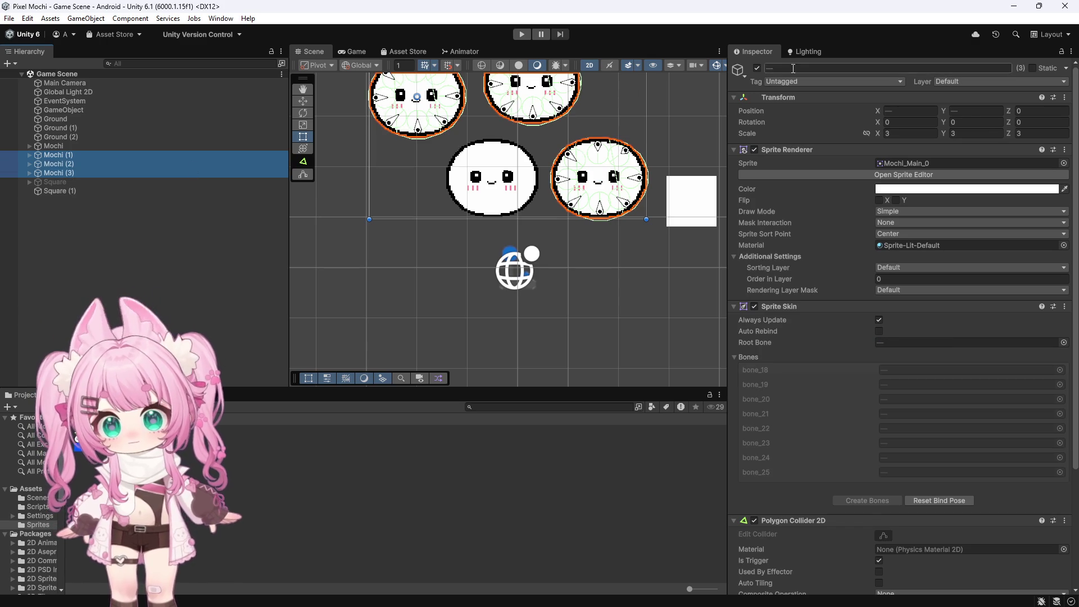
pyautogui.click(758, 68)
# Select the original Mochi and frame it in the Scene view with F
pyautogui.scroll(-2, 417, 246)
pyautogui.scroll(3, 417, 246)
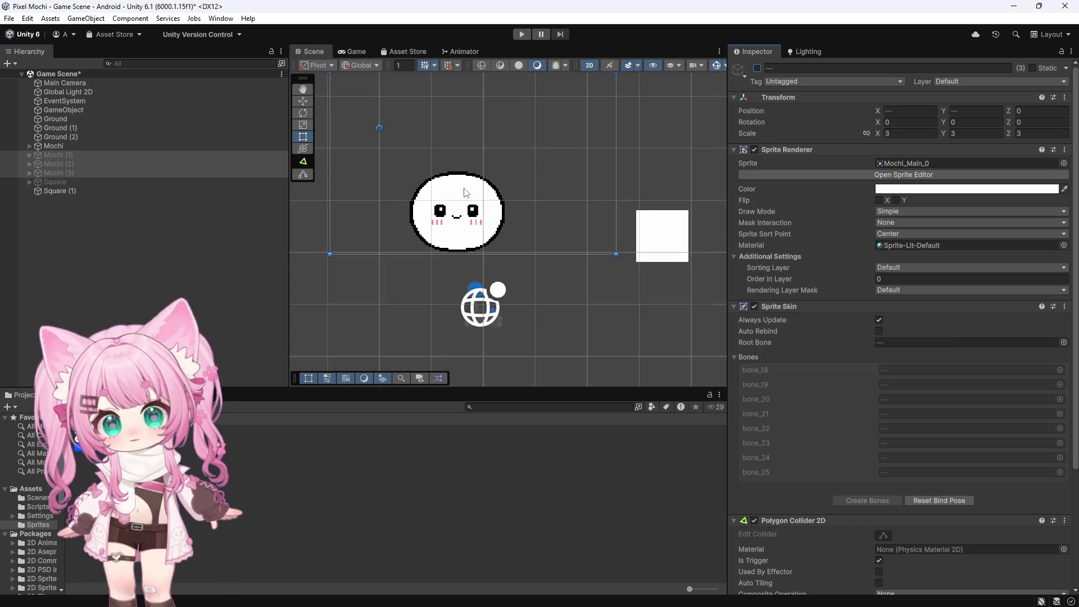
pyautogui.click(53, 146)
pyautogui.press('f')
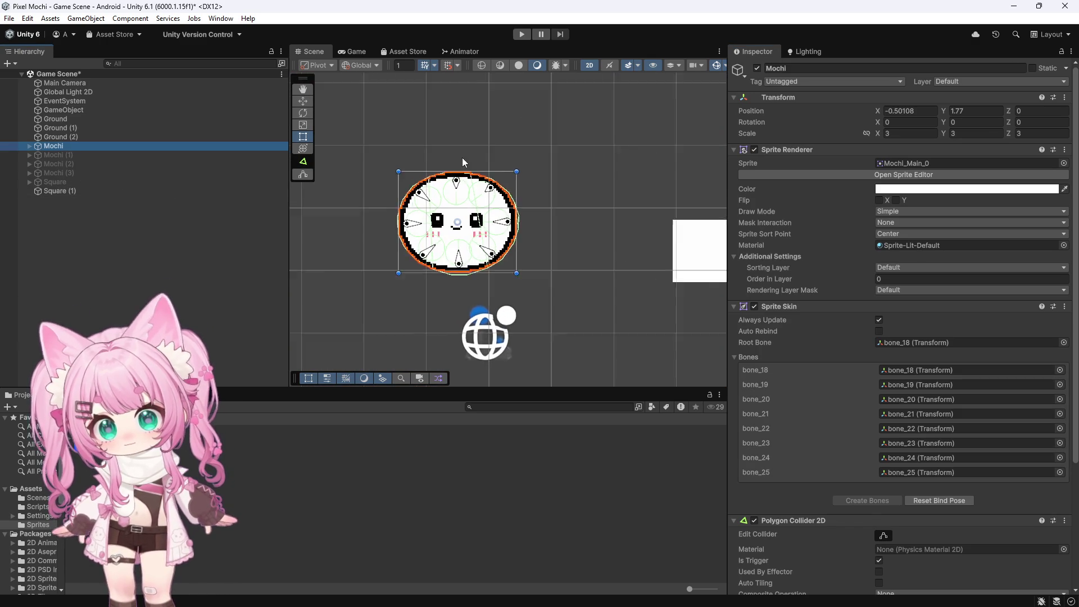
pyautogui.scroll(1, 471, 188)
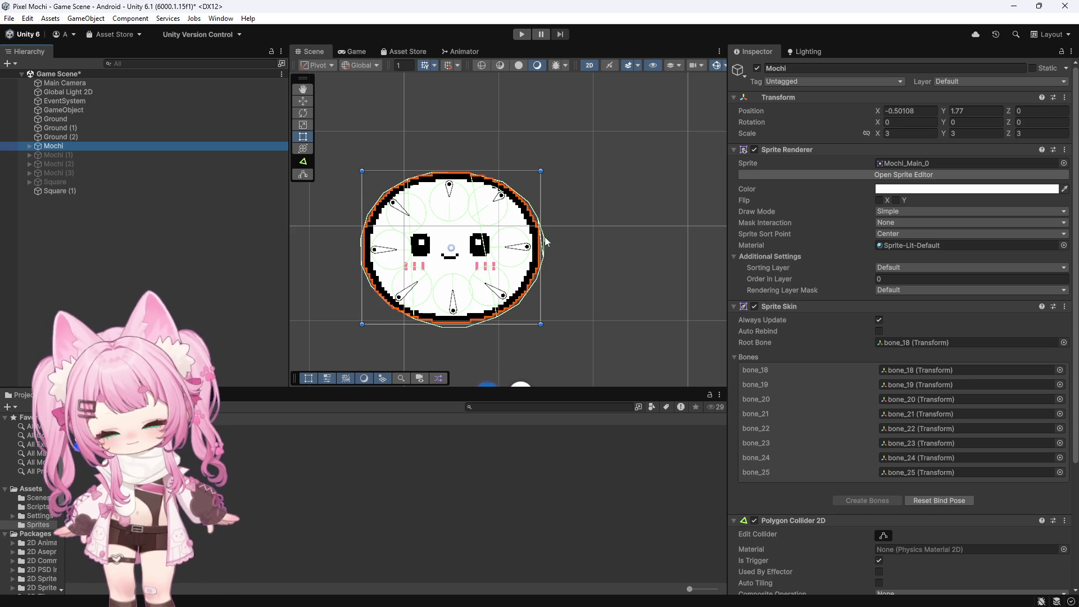
pyautogui.scroll(-5, 521, 181)
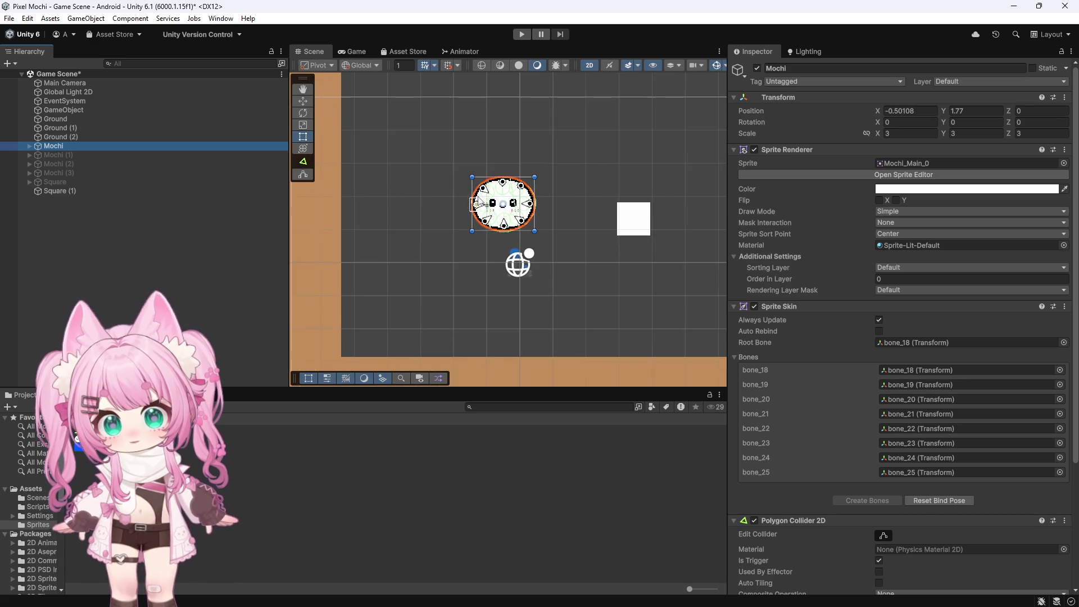
pyautogui.scroll(2, 478, 203)
pyautogui.scroll(-3, 450, 207)
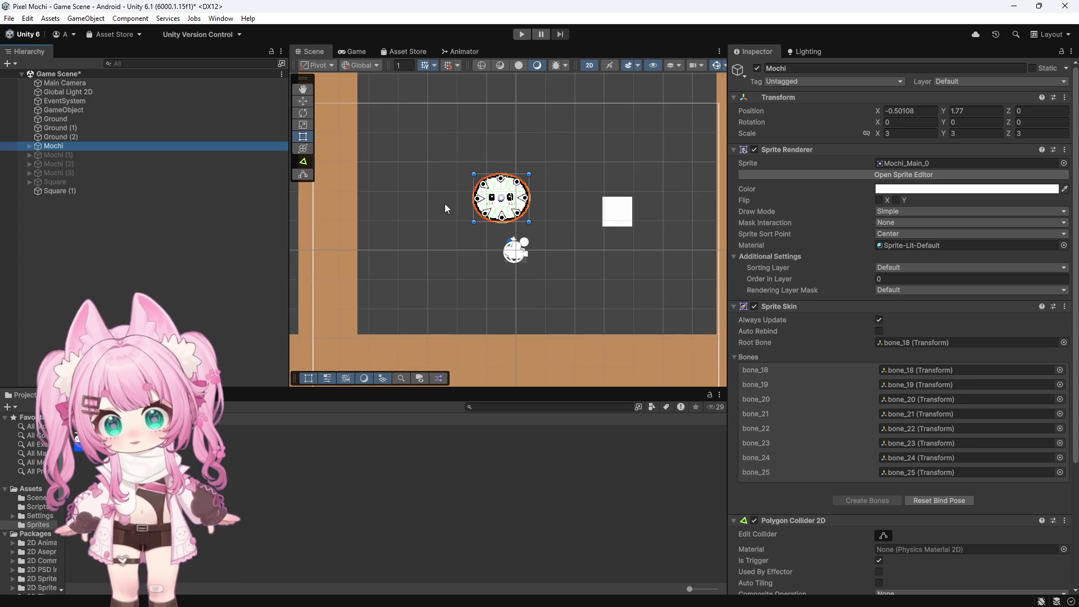
pyautogui.scroll(-2, 449, 217)
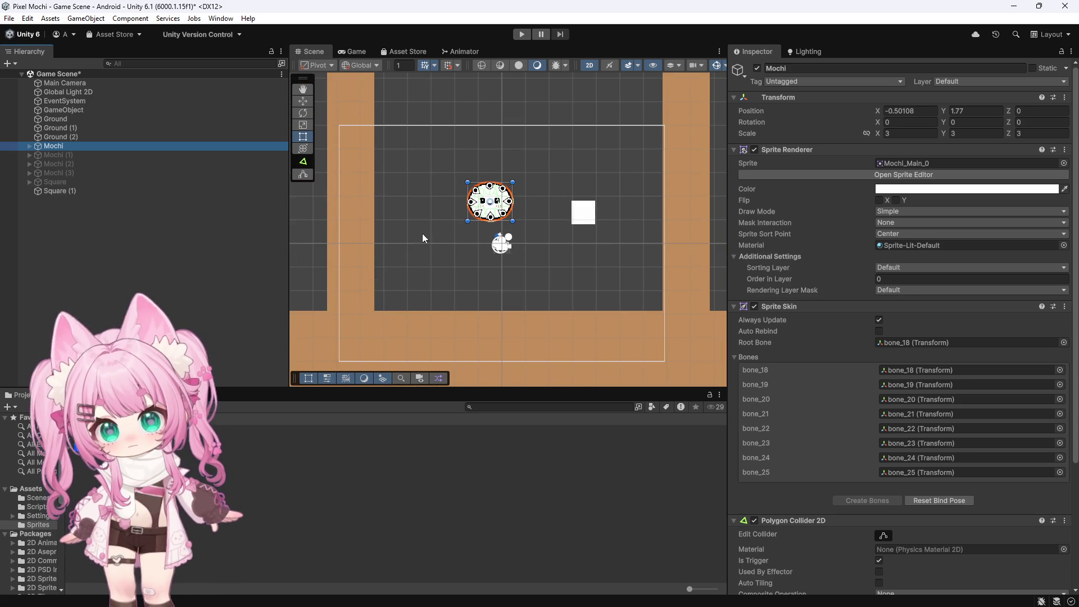
pyautogui.scroll(4, 483, 278)
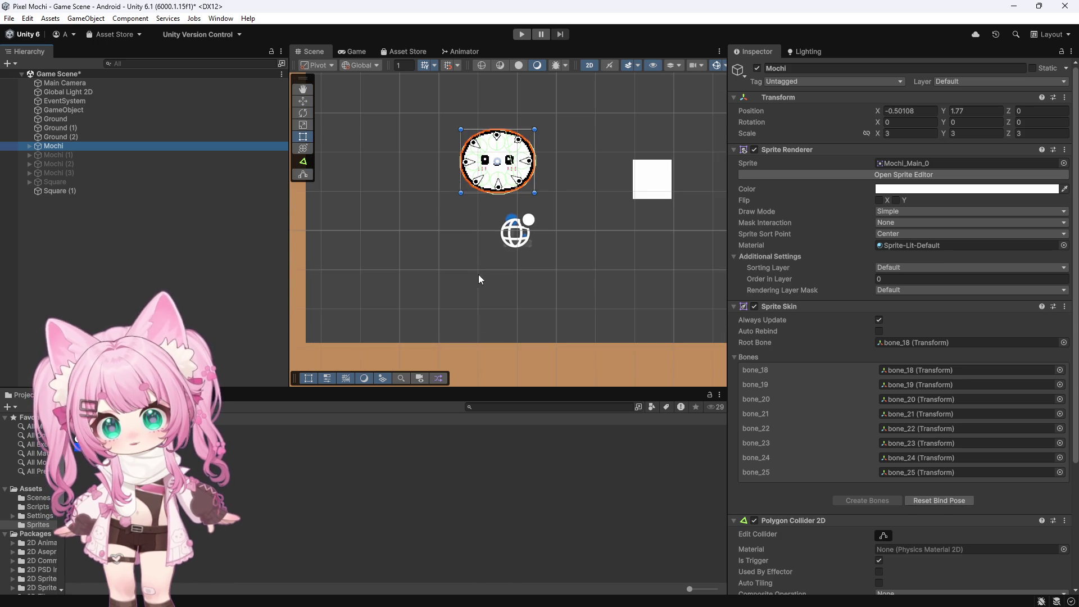
pyautogui.scroll(-1, 485, 270)
pyautogui.scroll(2, 475, 282)
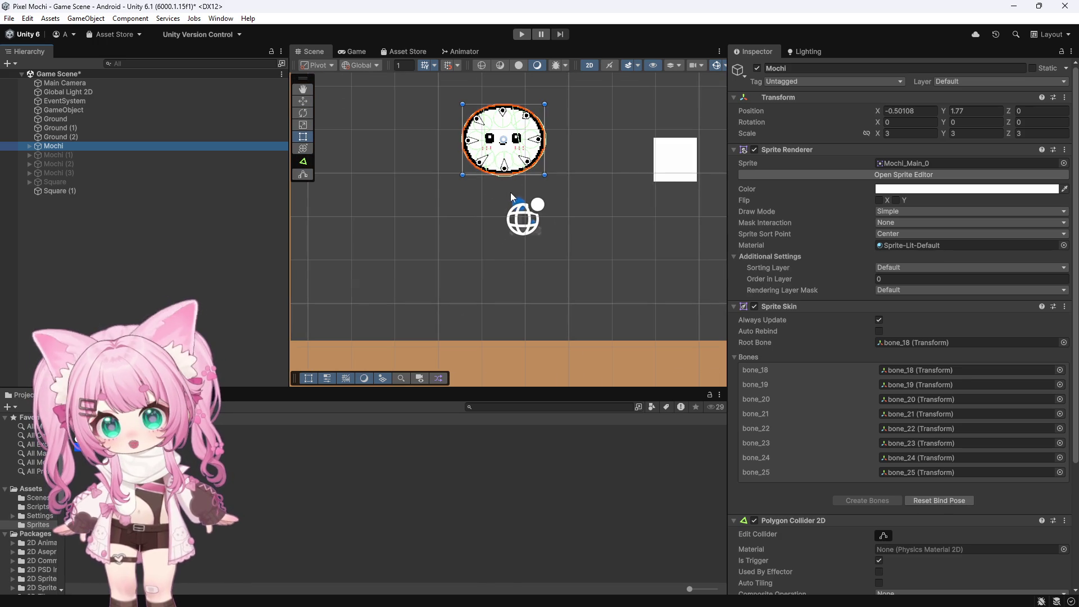
pyautogui.scroll(4, 511, 194)
pyautogui.scroll(1, 489, 200)
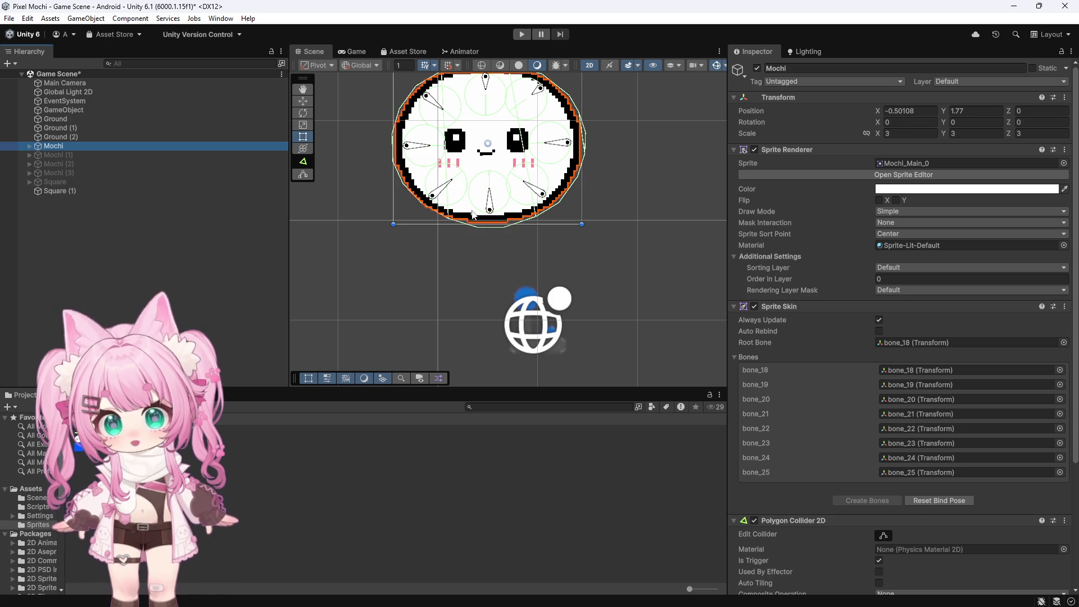
pyautogui.scroll(8, 471, 199)
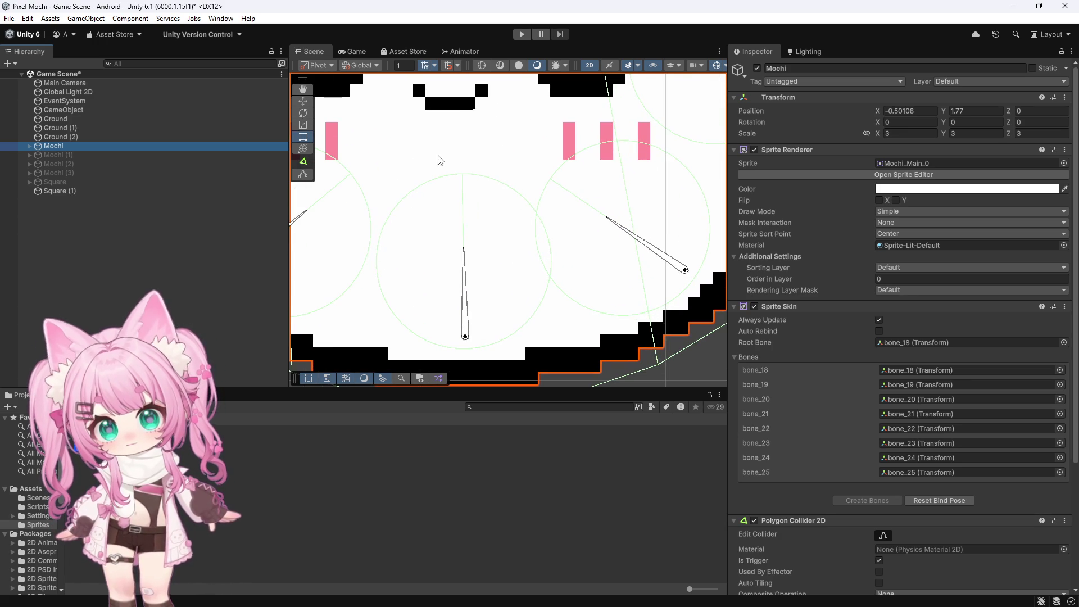
pyautogui.scroll(-8, 507, 242)
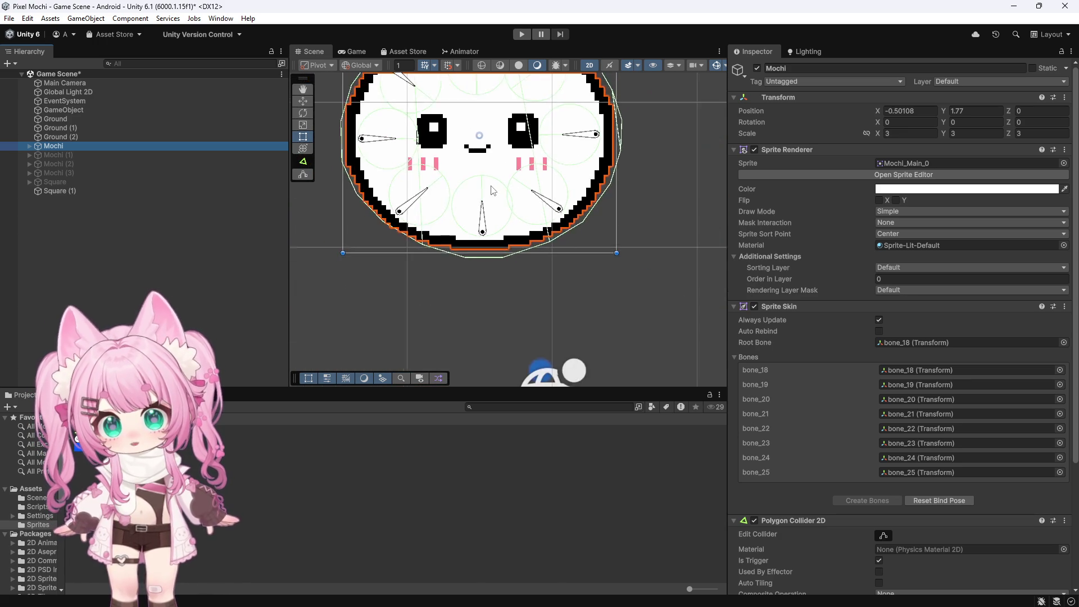
pyautogui.scroll(-5, 544, 144)
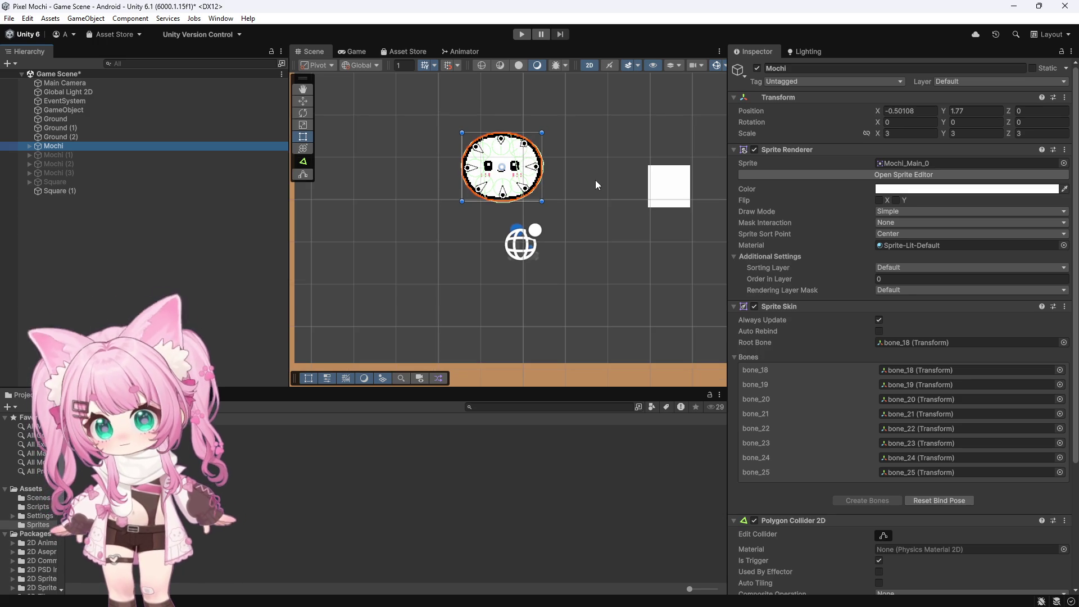
pyautogui.scroll(-4, 496, 194)
pyautogui.scroll(4, 478, 130)
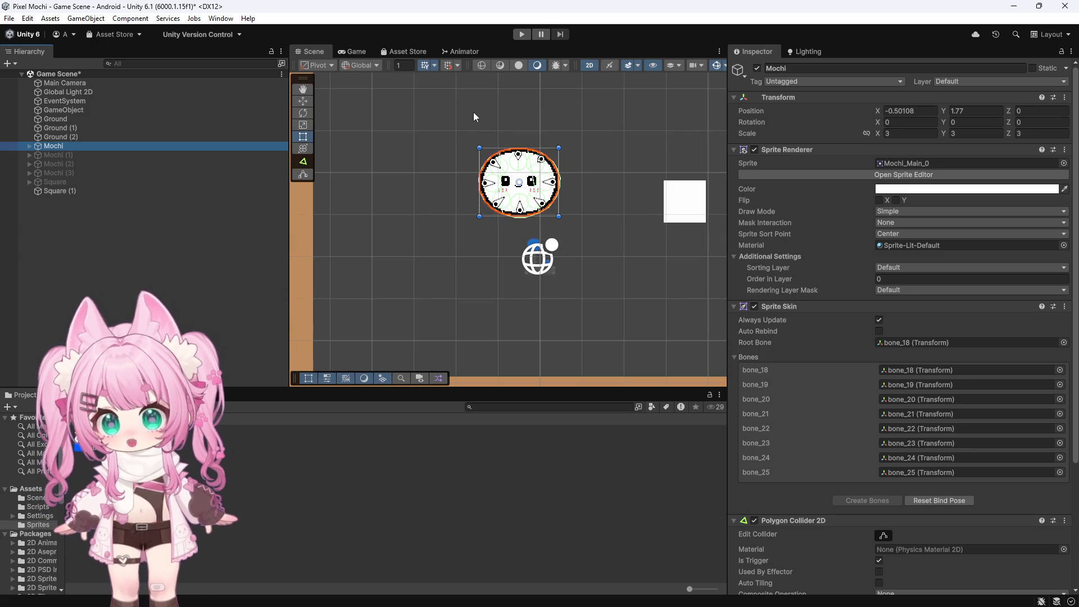
pyautogui.scroll(-2, 348, 162)
pyautogui.scroll(2, 421, 153)
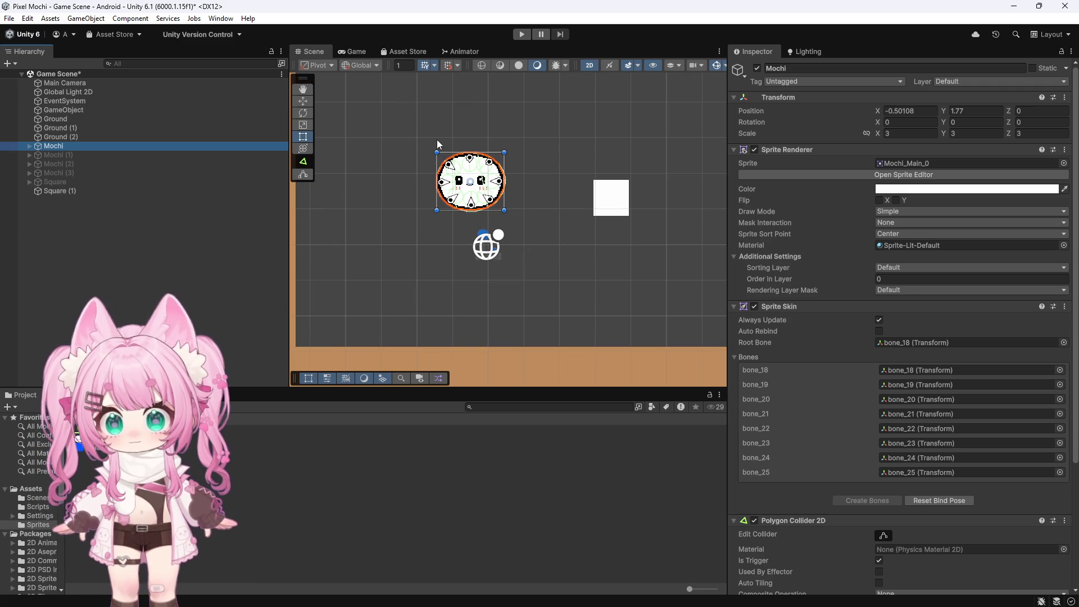
pyautogui.scroll(2, 455, 175)
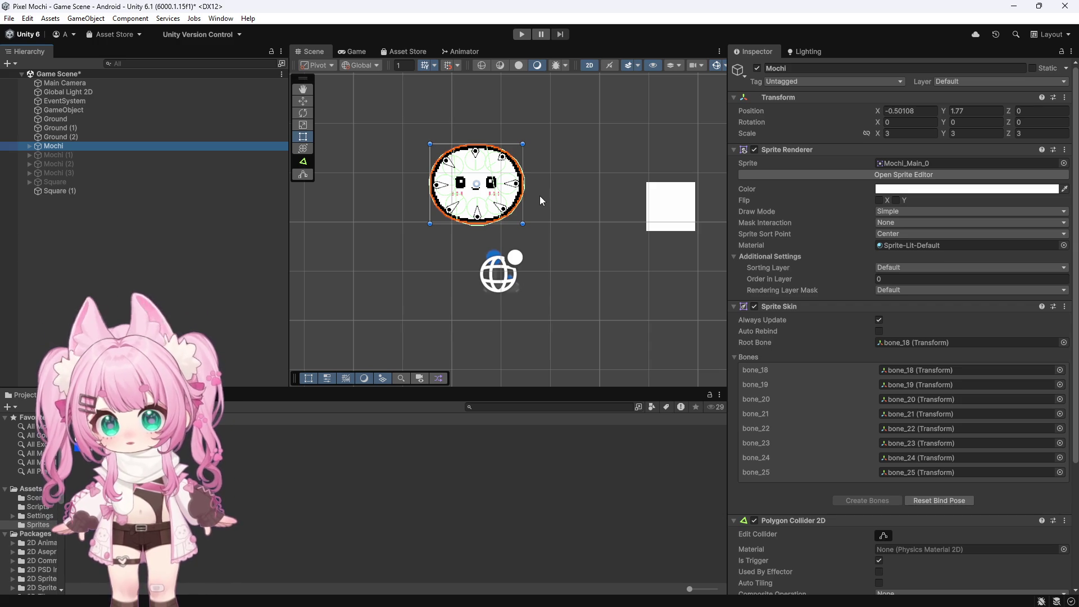
pyautogui.scroll(-5, 452, 207)
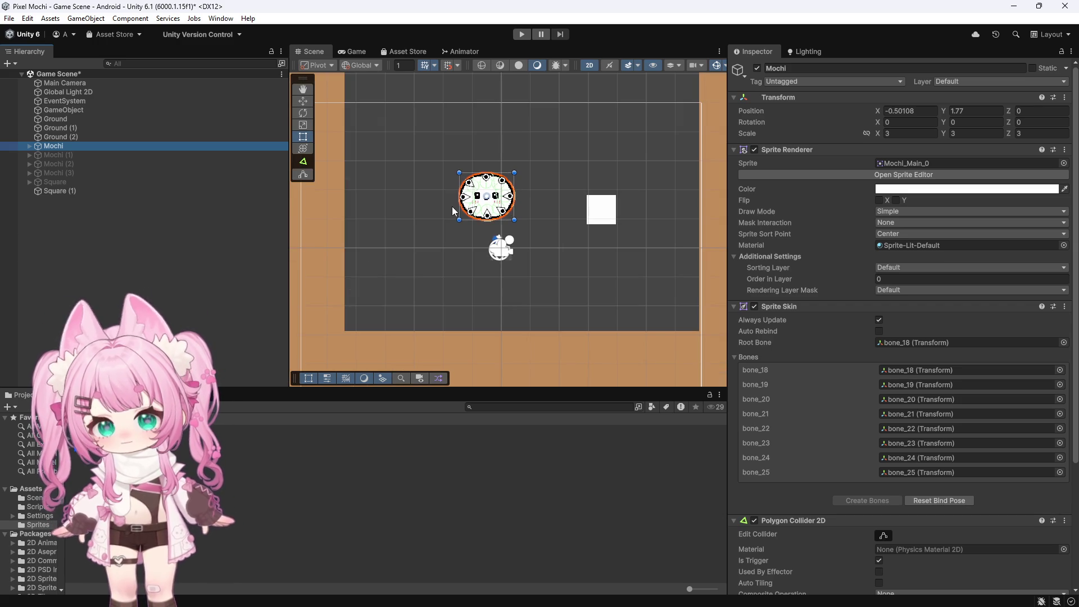
pyautogui.scroll(-3, 452, 207)
pyautogui.scroll(5, 399, 258)
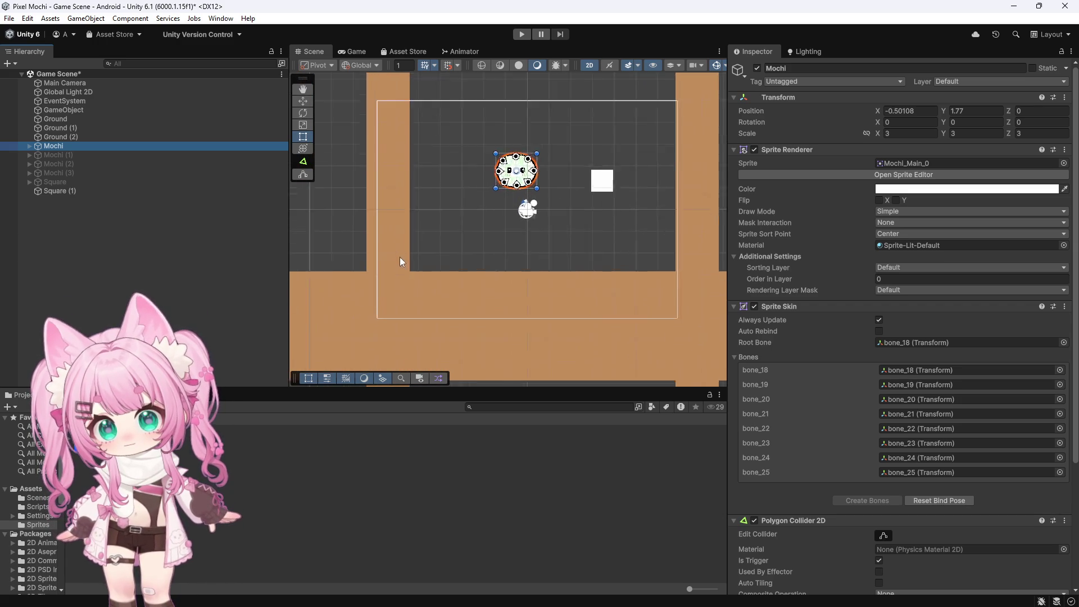
pyautogui.scroll(2, 414, 236)
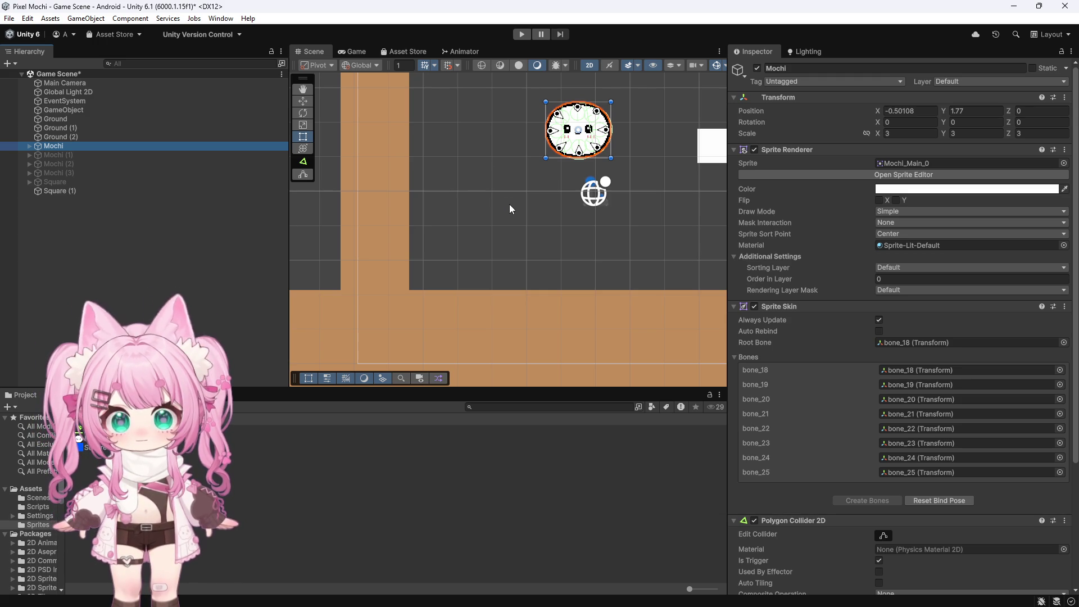
pyautogui.scroll(-2, 509, 208)
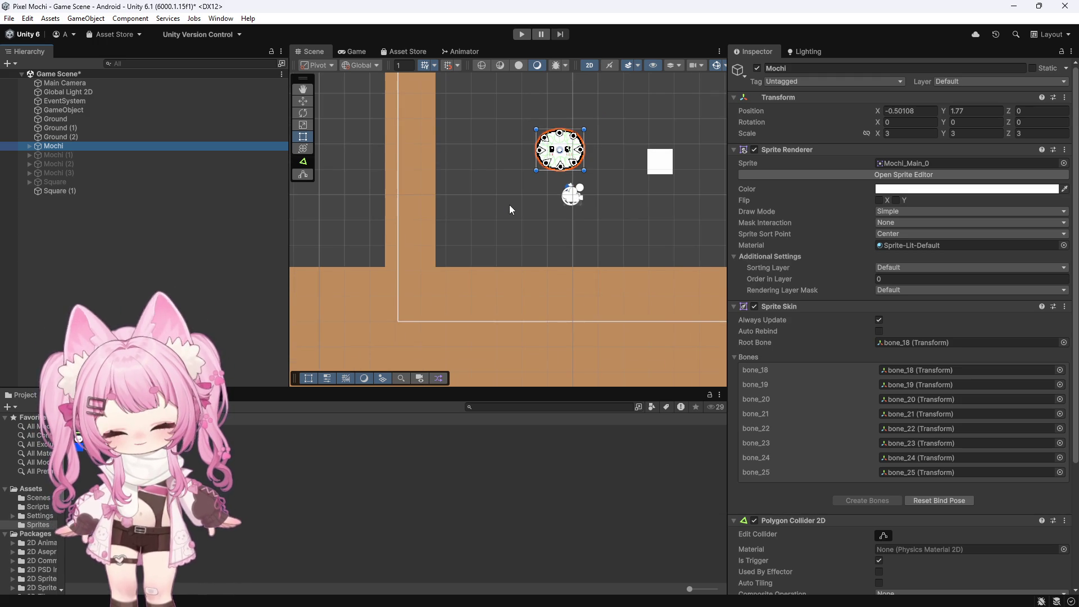
pyautogui.scroll(2, 506, 203)
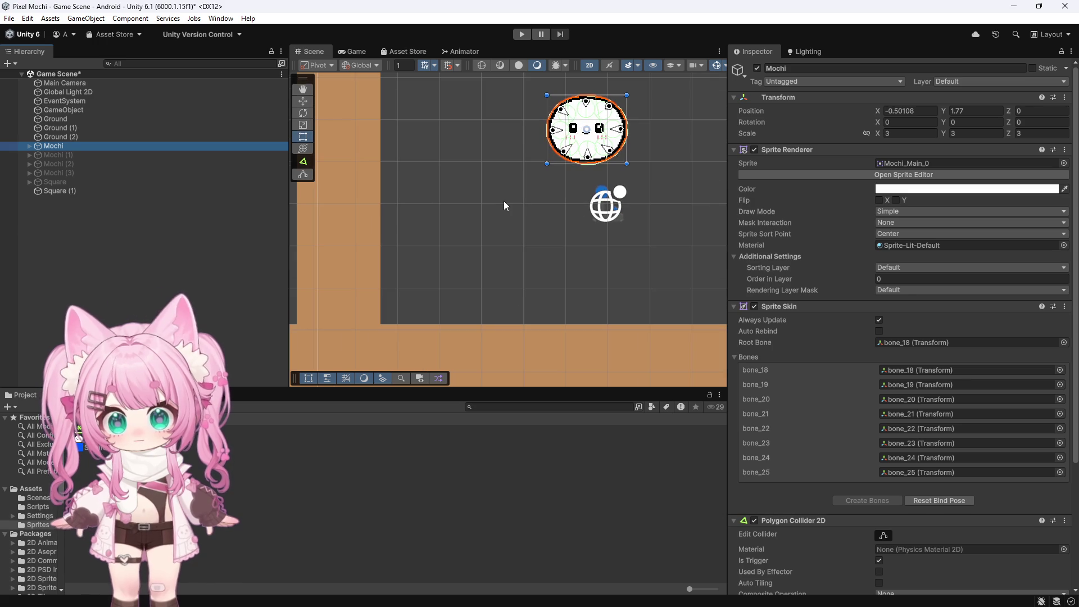
pyautogui.scroll(-3, 502, 201)
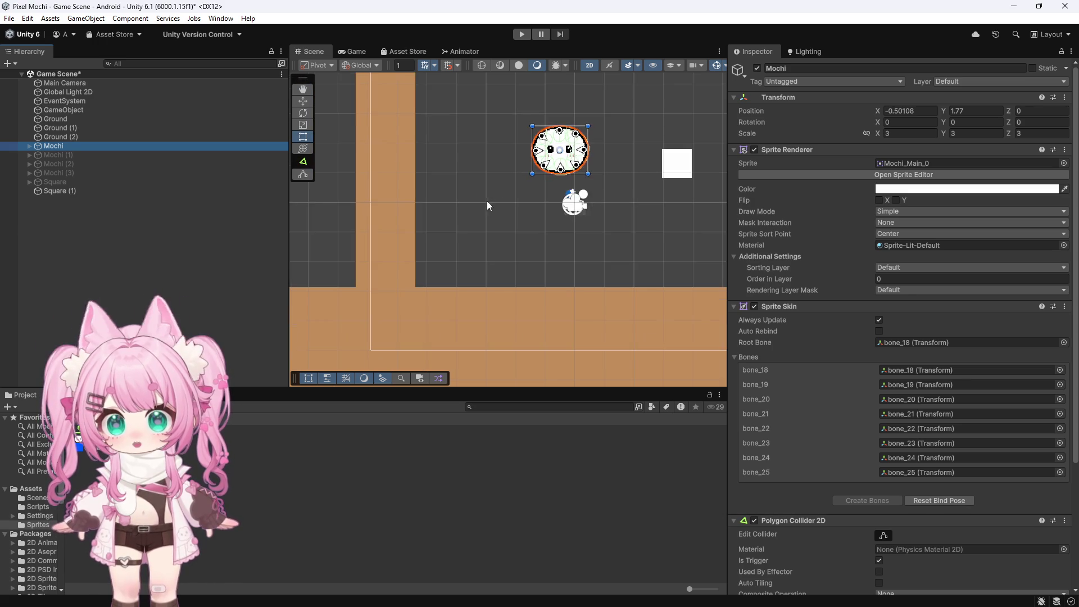
pyautogui.scroll(2, 504, 229)
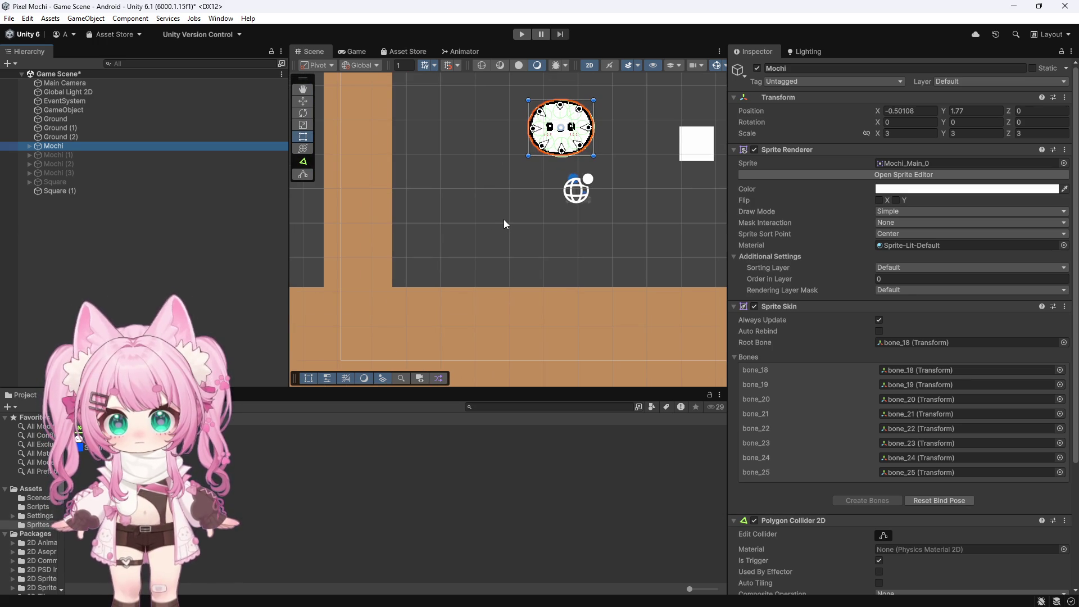
pyautogui.scroll(-1, 503, 218)
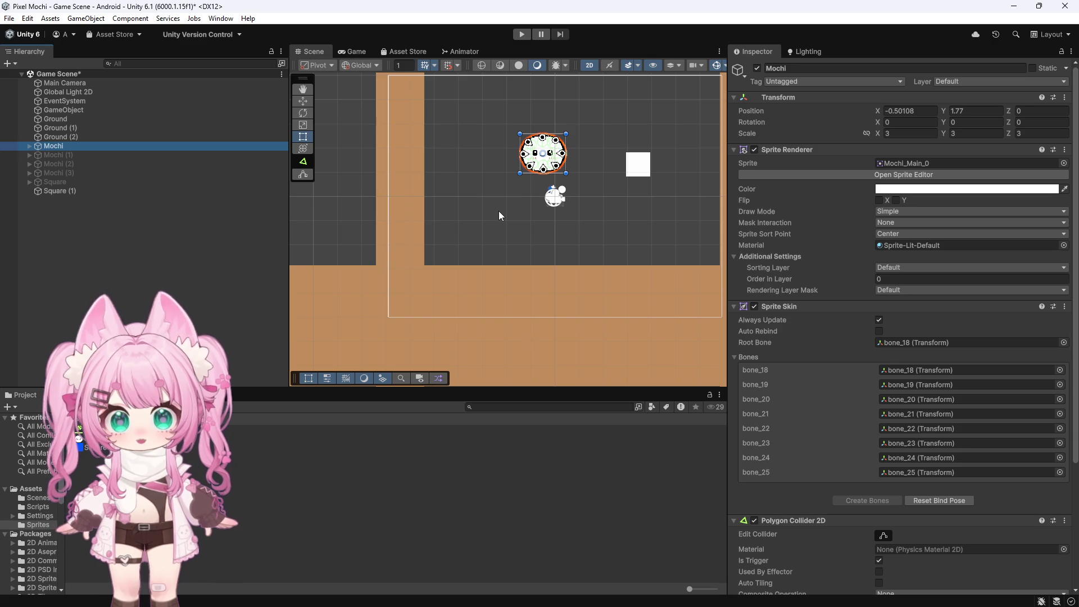
pyautogui.scroll(-3, 497, 214)
pyautogui.scroll(5, 489, 200)
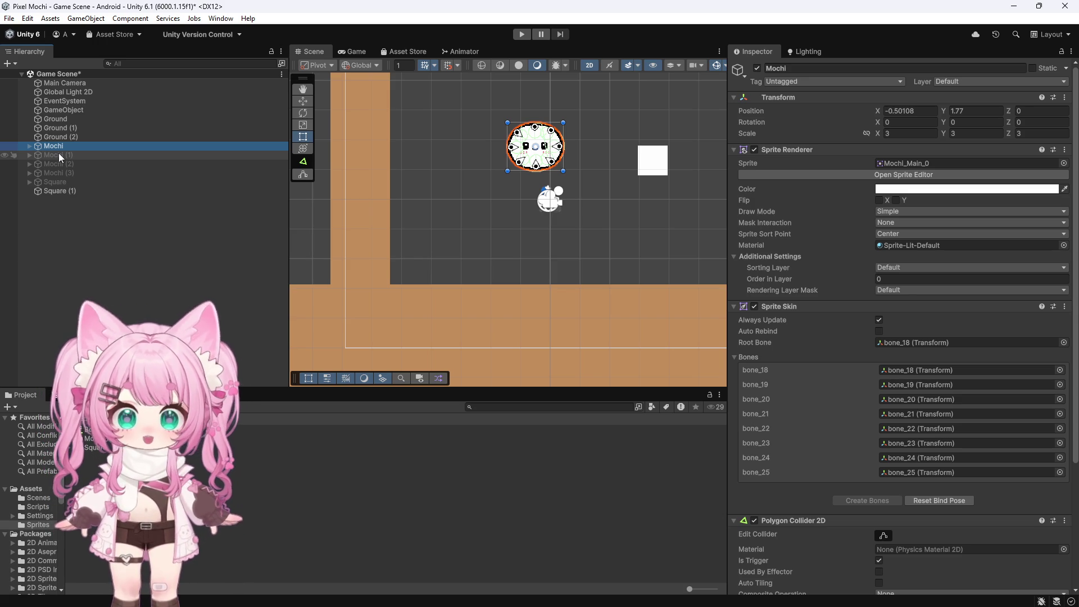
pyautogui.scroll(3, 564, 128)
pyautogui.scroll(-2, 563, 129)
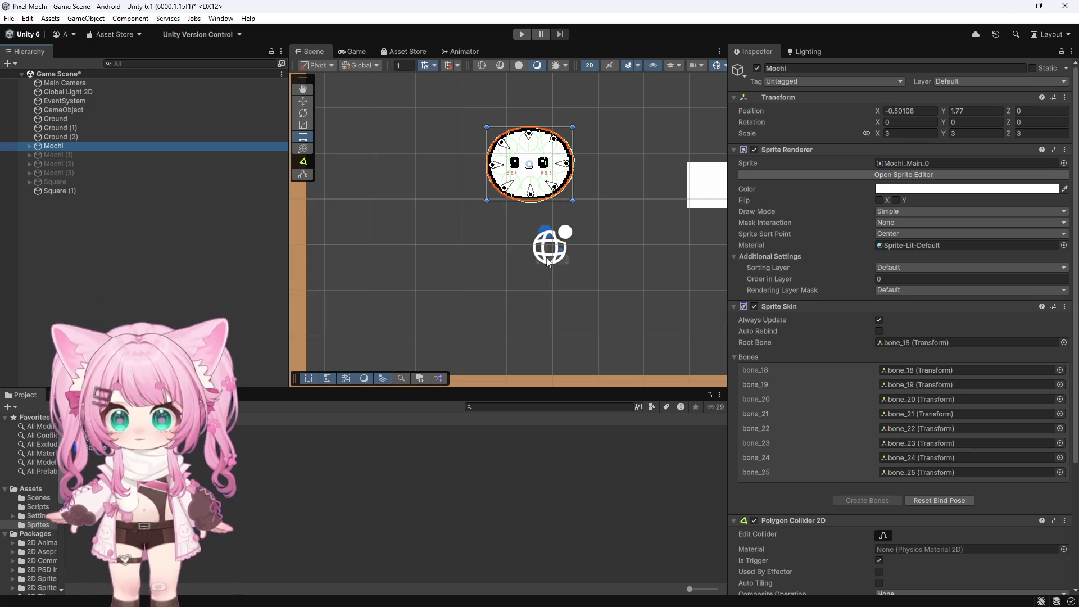
pyautogui.scroll(2, 555, 126)
pyautogui.scroll(3, 540, 140)
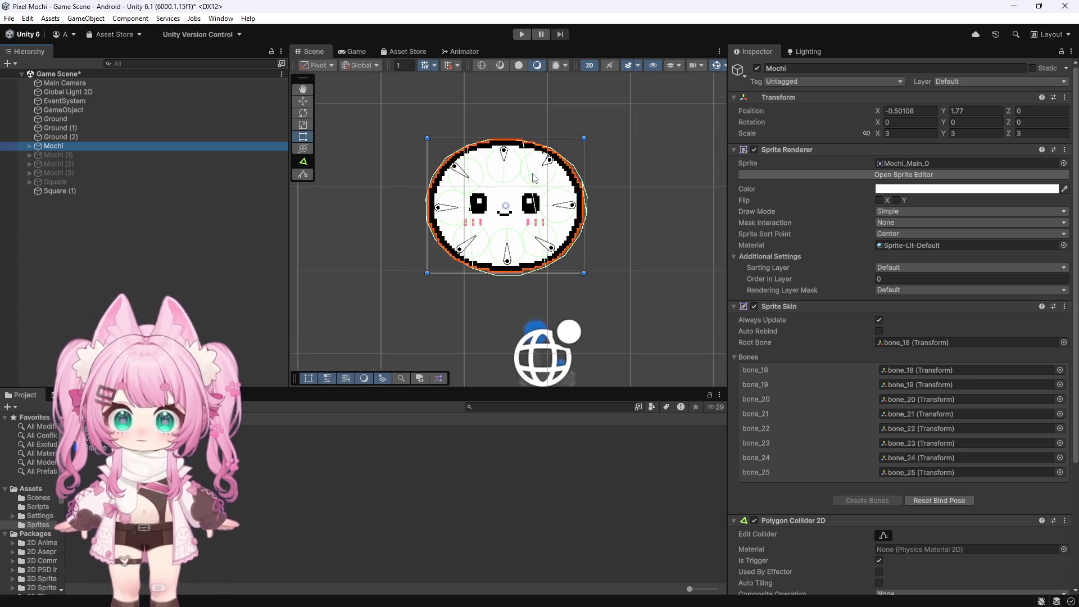
pyautogui.scroll(-2, 477, 189)
pyautogui.scroll(-2, 477, 189)
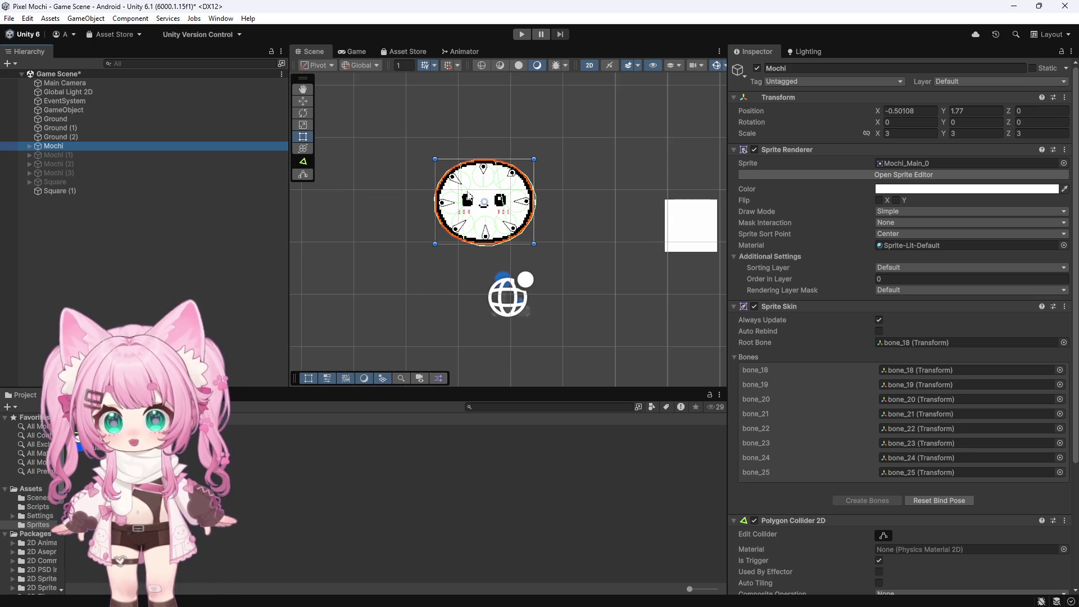
pyautogui.scroll(-2, 396, 263)
pyautogui.scroll(3, 321, 278)
pyautogui.scroll(-2, 366, 256)
pyautogui.scroll(1, 391, 244)
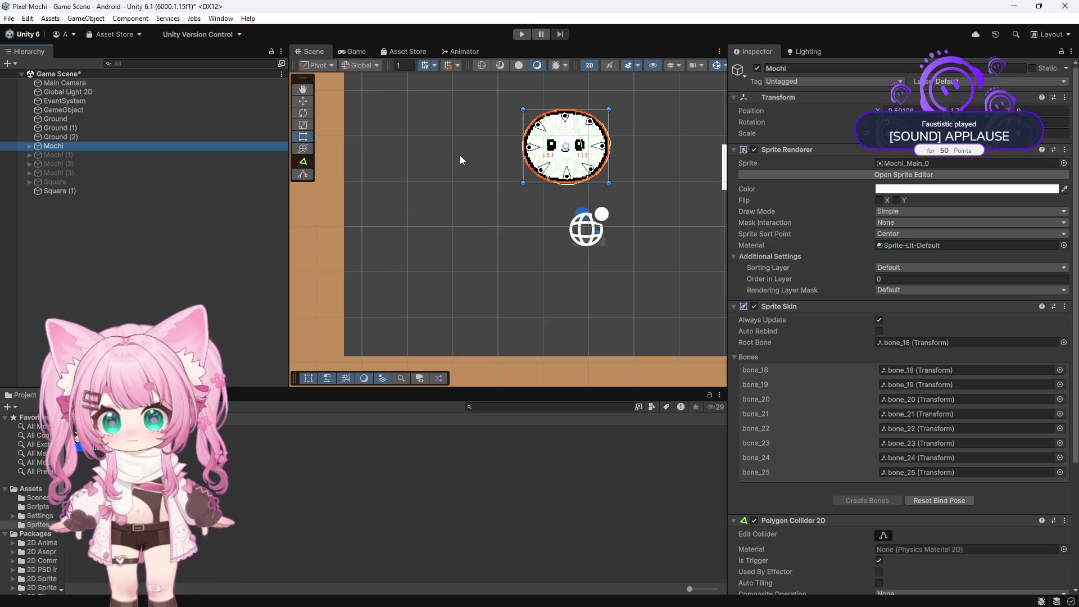
pyautogui.scroll(5, 624, 123)
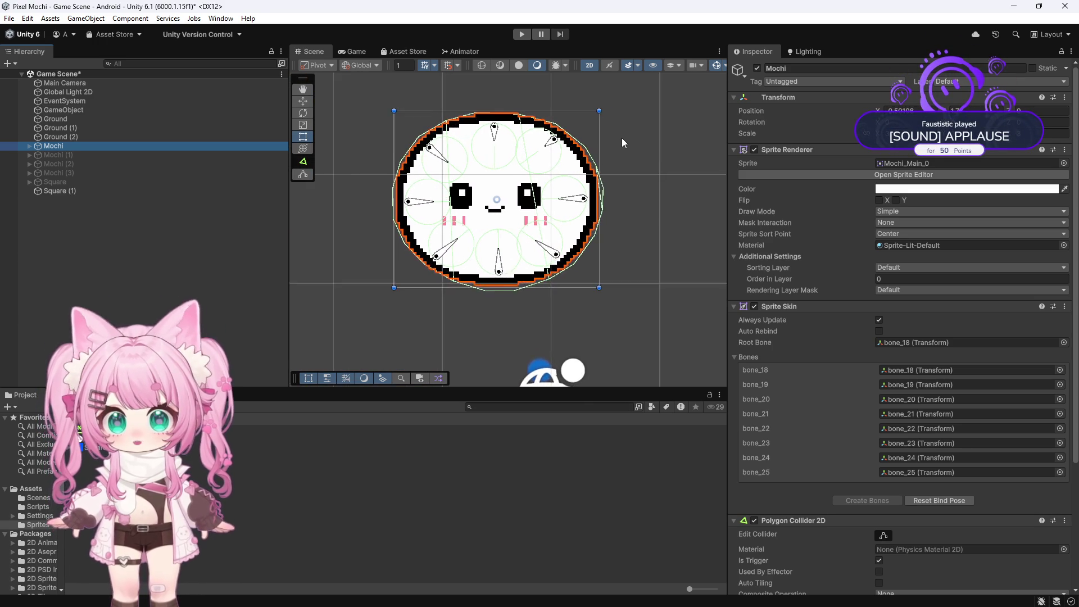
pyautogui.scroll(1, 621, 138)
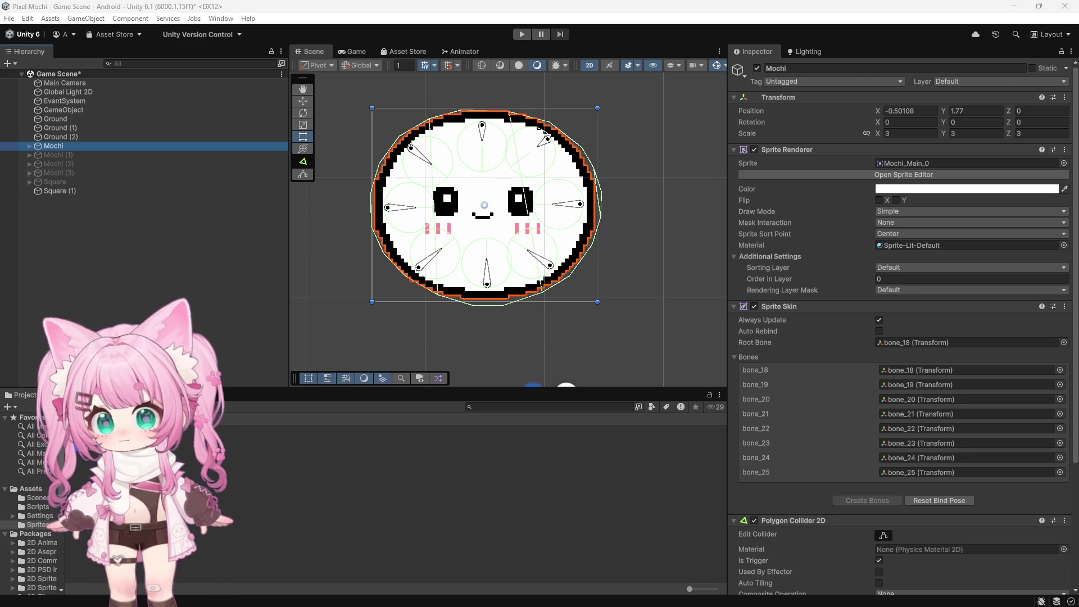
# Expand Mochi, inspect bone_18's Rigidbody 2D, and confirm its third Spring Joint 2D connects to bone_25
pyautogui.click(29, 146)
pyautogui.click(71, 156)
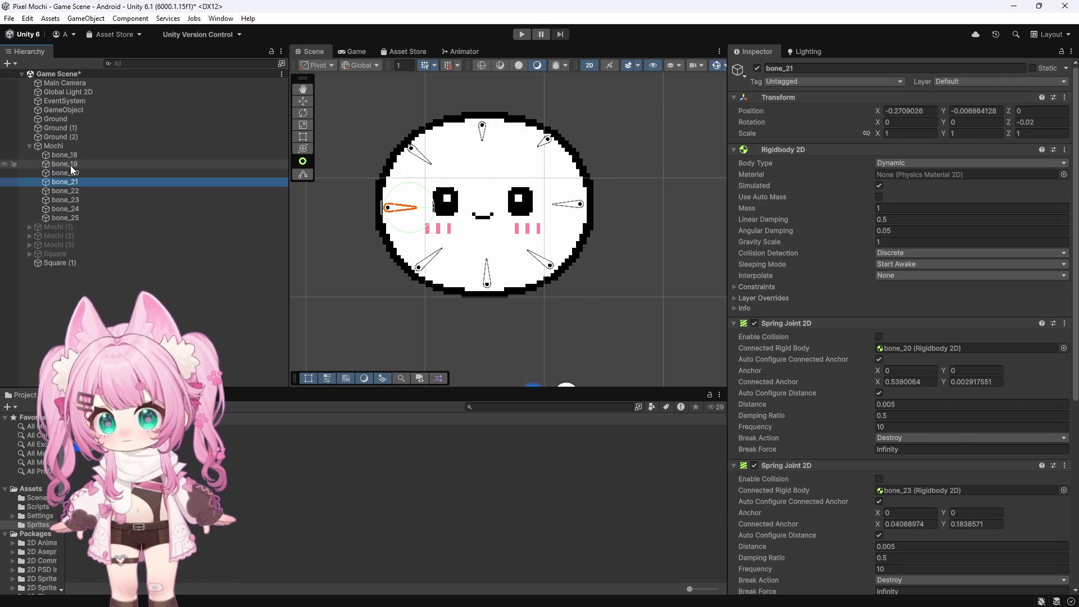
pyautogui.scroll(-3, 829, 291)
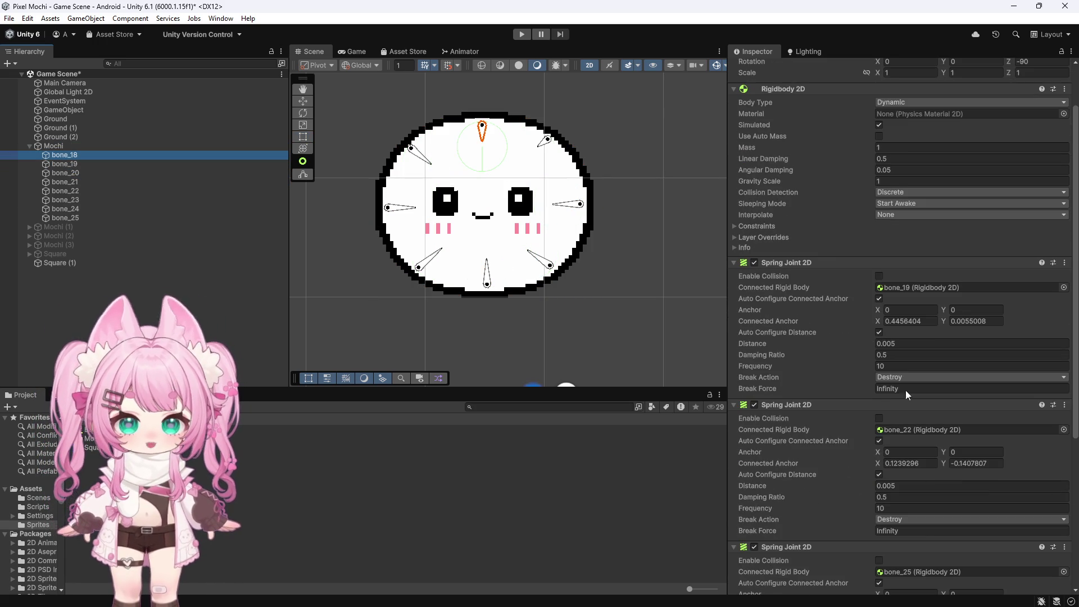
pyautogui.click(906, 511)
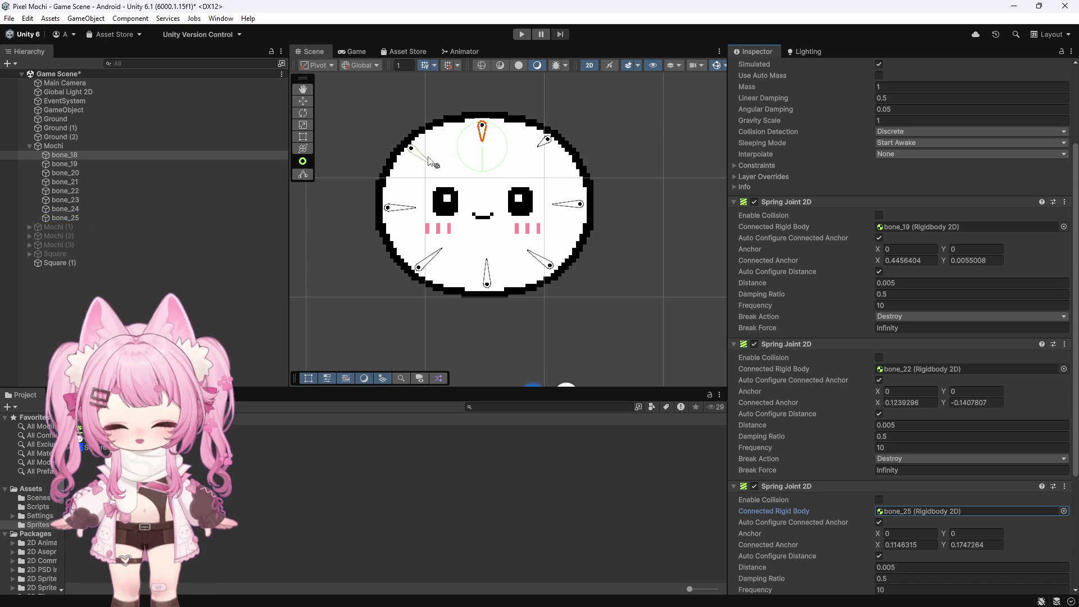
pyautogui.scroll(1, 501, 171)
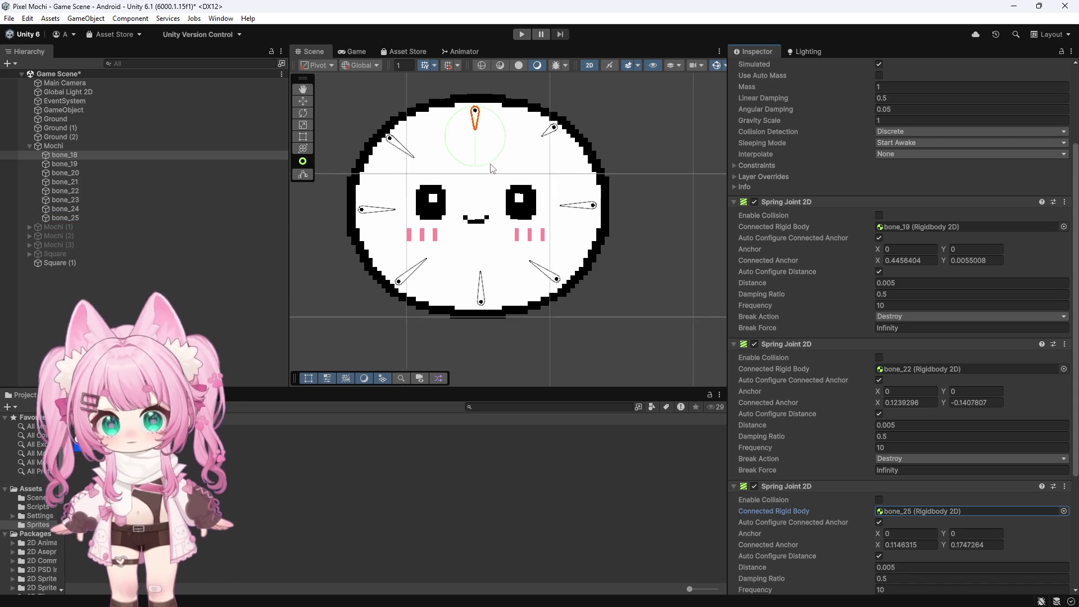
pyautogui.scroll(4, 500, 172)
pyautogui.scroll(-1, 460, 118)
pyautogui.scroll(-3, 516, 188)
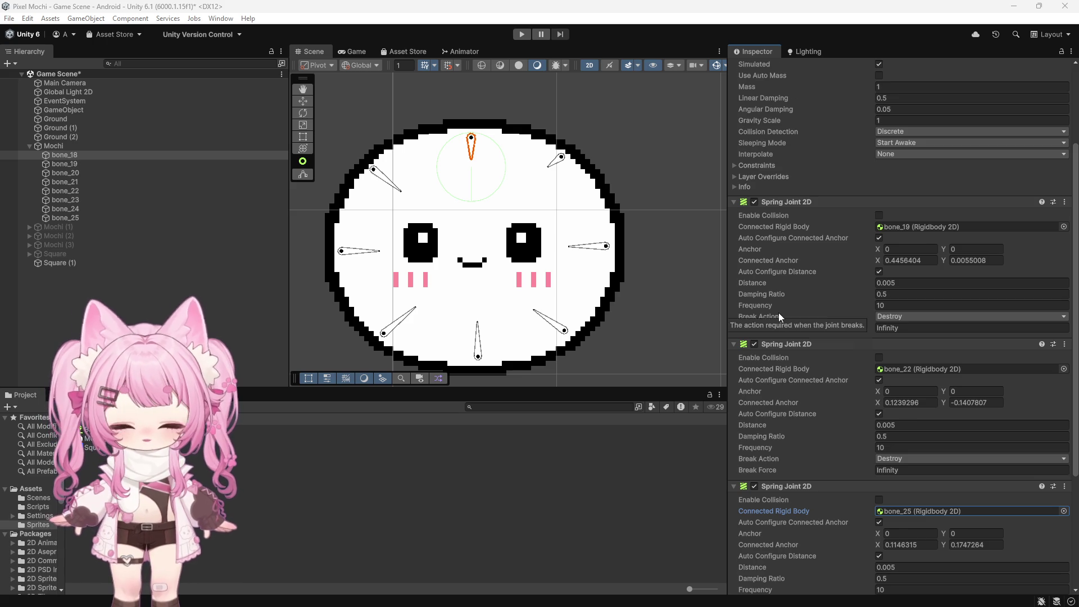
# Enter Play mode to test the mochi rigged with bones bone_18 to bone_25
pyautogui.scroll(1, 721, 306)
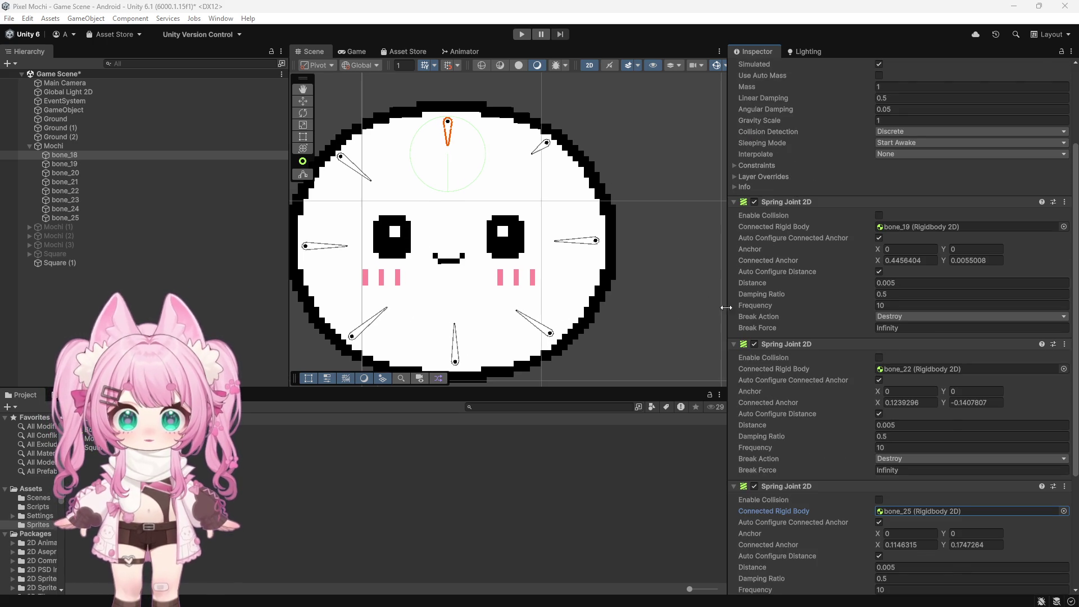
pyautogui.scroll(1, 777, 298)
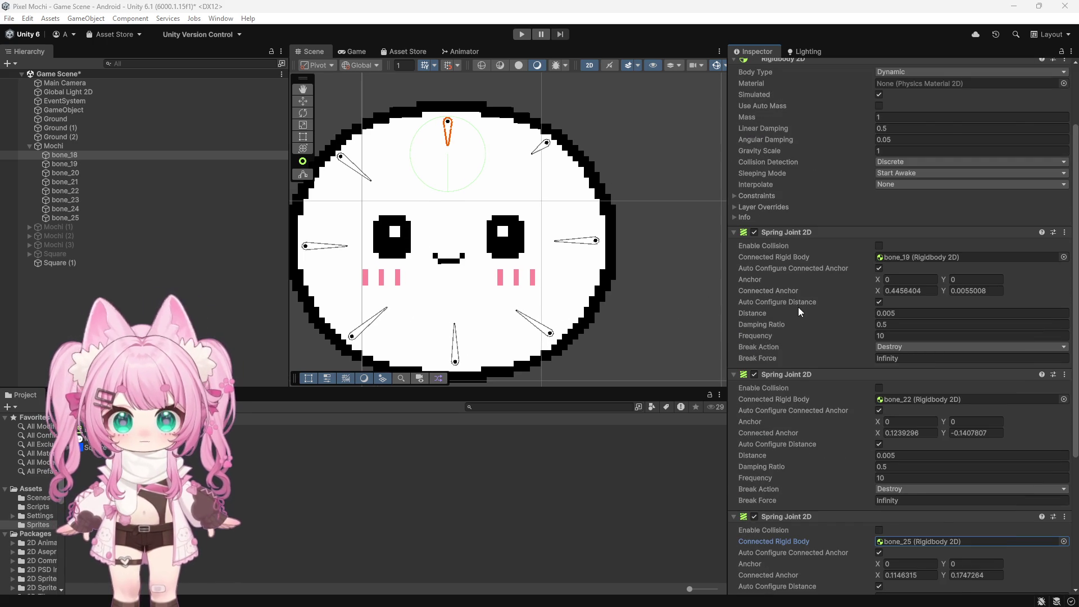
pyautogui.scroll(3, 799, 307)
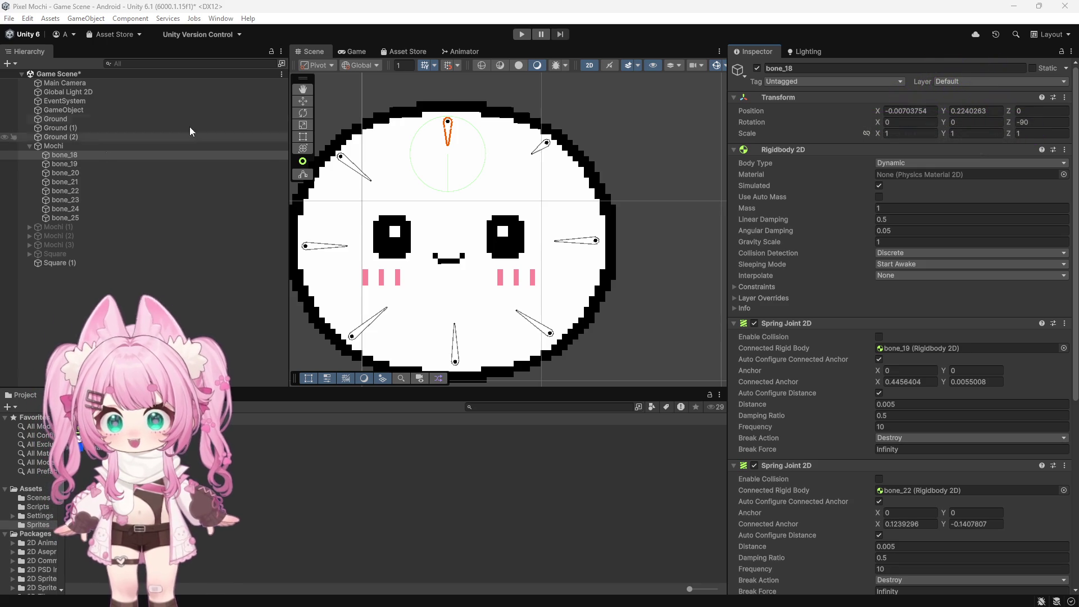
pyautogui.click(522, 34)
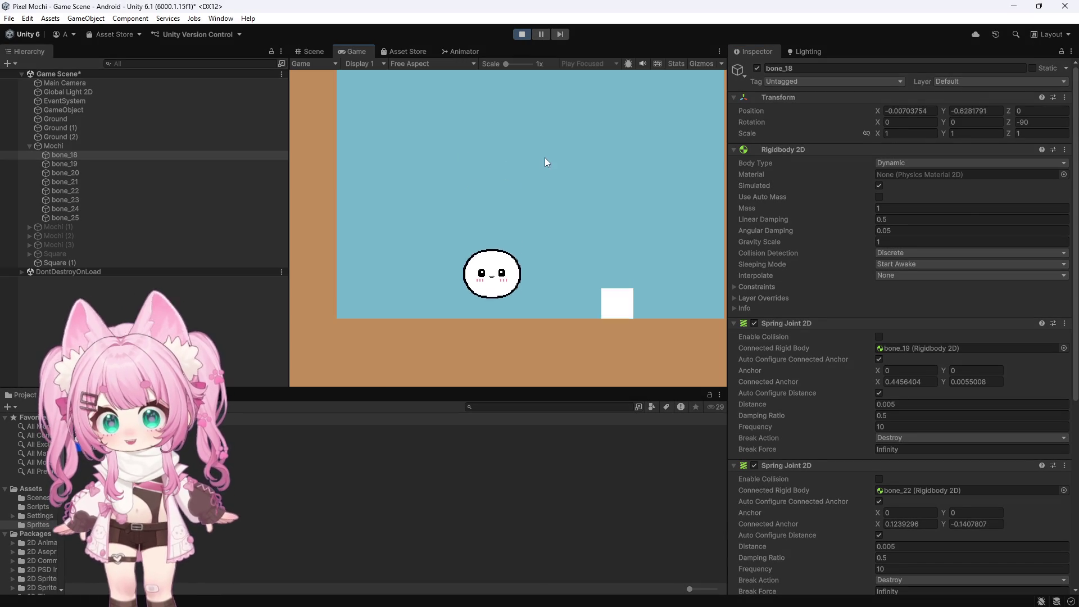
pyautogui.moveTo(617, 304)
pyautogui.mouseDown()
pyautogui.moveTo(540, 225)
pyautogui.moveTo(433, 282)
pyautogui.moveTo(402, 275)
pyautogui.moveTo(393, 292)
pyautogui.moveTo(424, 272)
pyautogui.moveTo(605, 255)
pyautogui.moveTo(669, 262)
pyautogui.moveTo(680, 290)
pyautogui.moveTo(602, 278)
pyautogui.moveTo(615, 298)
pyautogui.moveTo(236, 284)
pyautogui.moveTo(453, 293)
pyautogui.moveTo(446, 298)
pyautogui.moveTo(409, 177)
pyautogui.moveTo(404, 298)
pyautogui.moveTo(405, 218)
pyautogui.mouseUp()
pyautogui.click(522, 34)
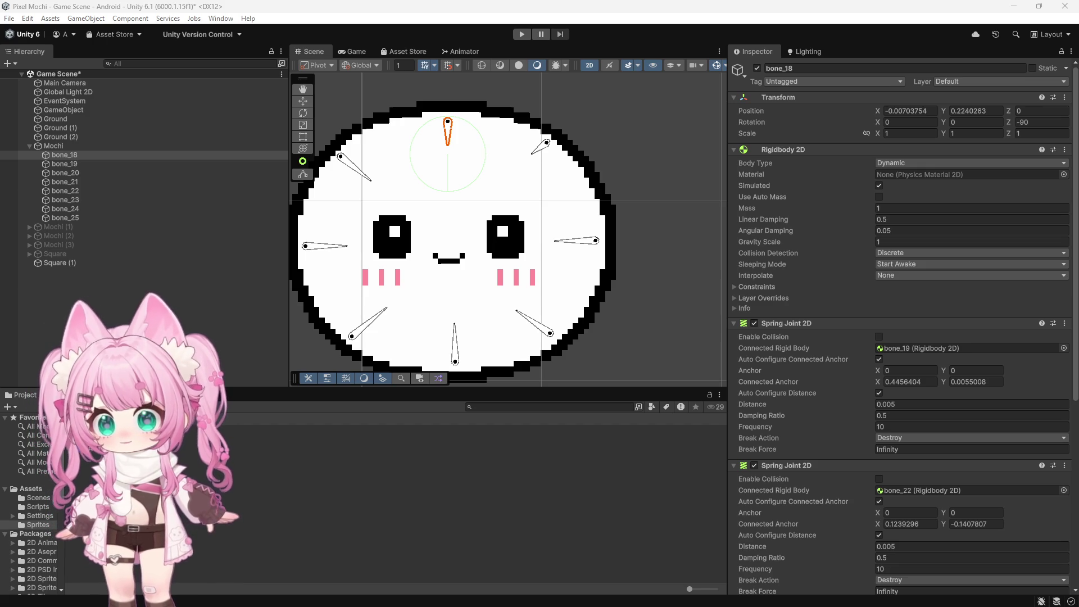
pyautogui.scroll(-3, 518, 256)
pyautogui.scroll(3, 526, 241)
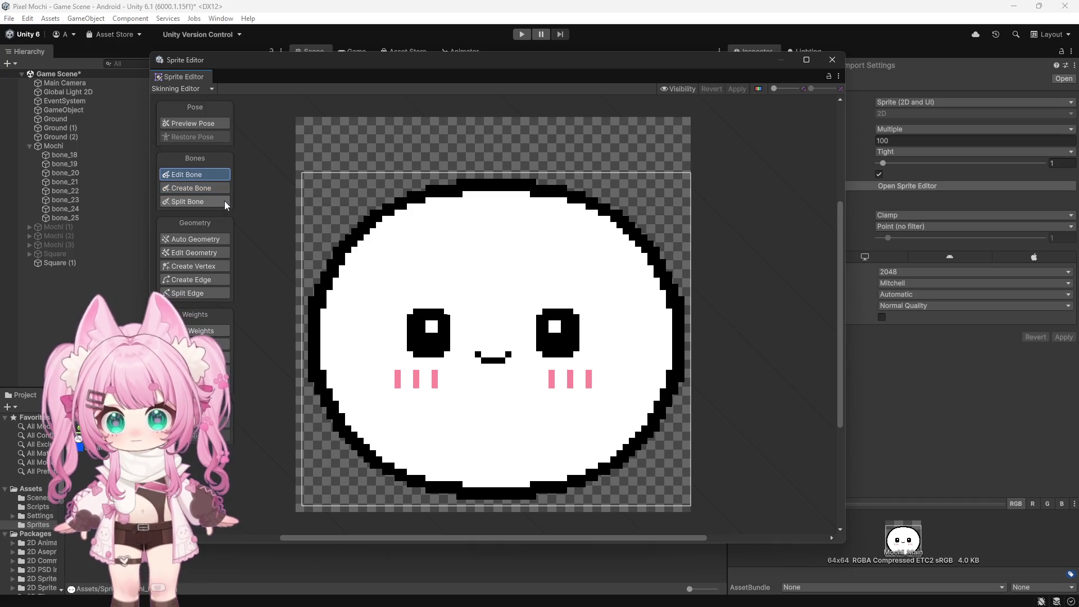
pyautogui.click(198, 241)
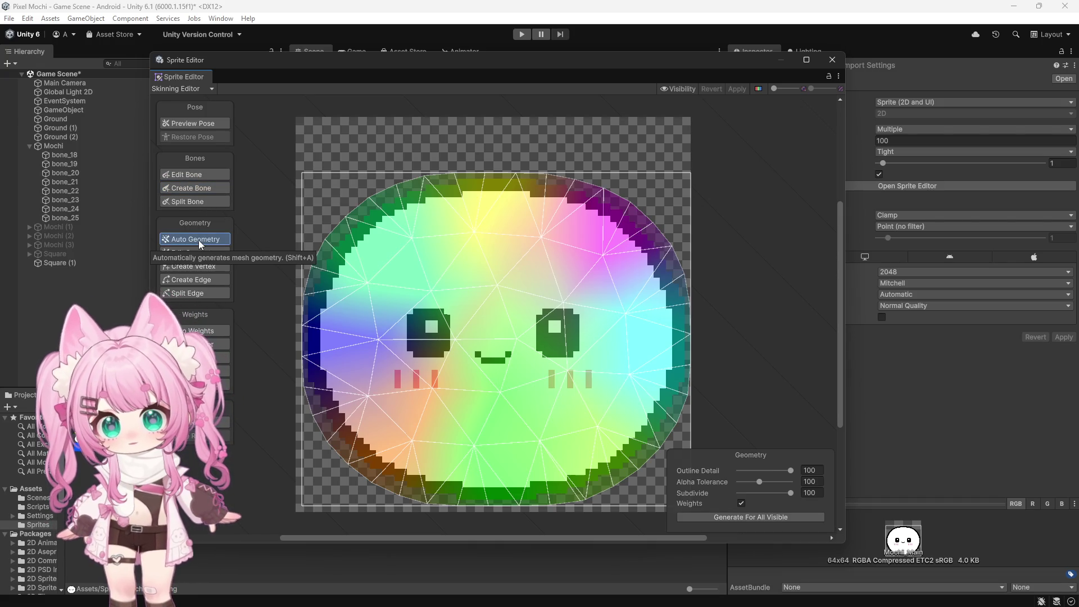
pyautogui.click(181, 189)
pyautogui.click(184, 177)
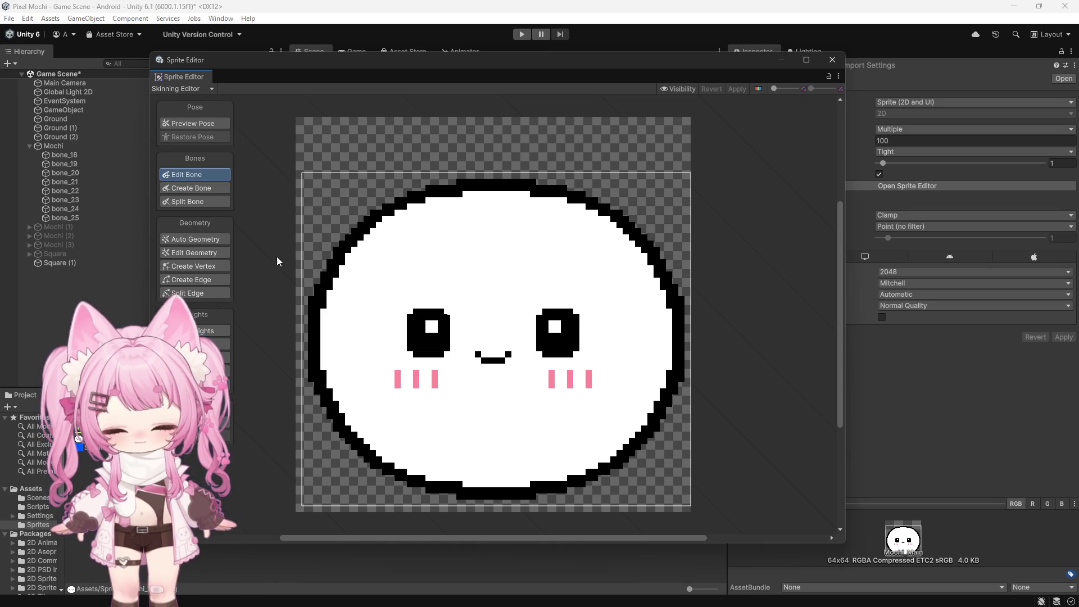
pyautogui.click(833, 59)
pyautogui.click(65, 155)
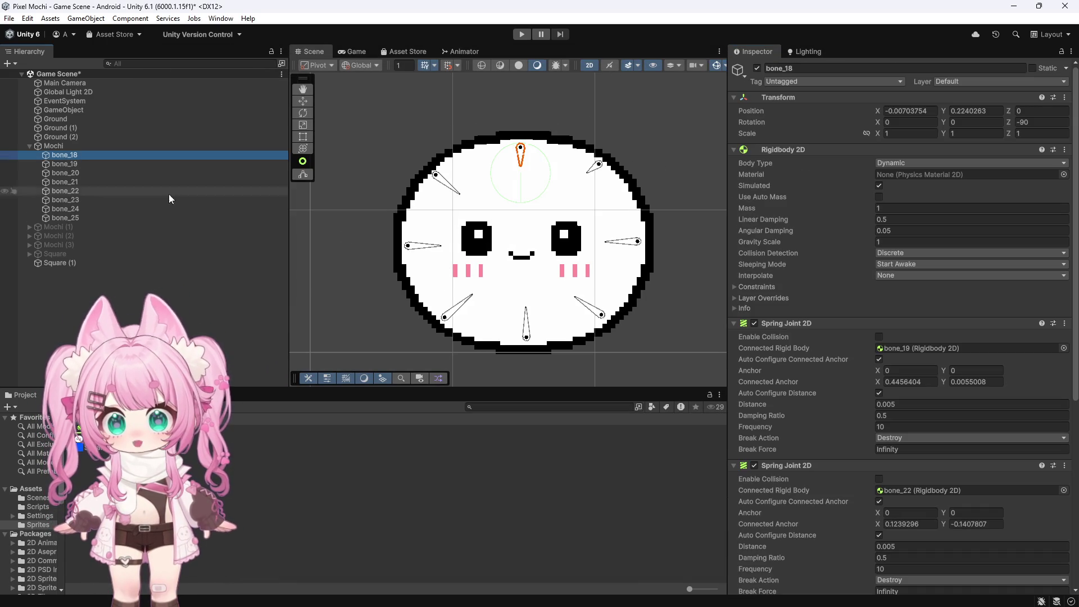
pyautogui.scroll(-2, 596, 253)
pyautogui.scroll(4, 596, 253)
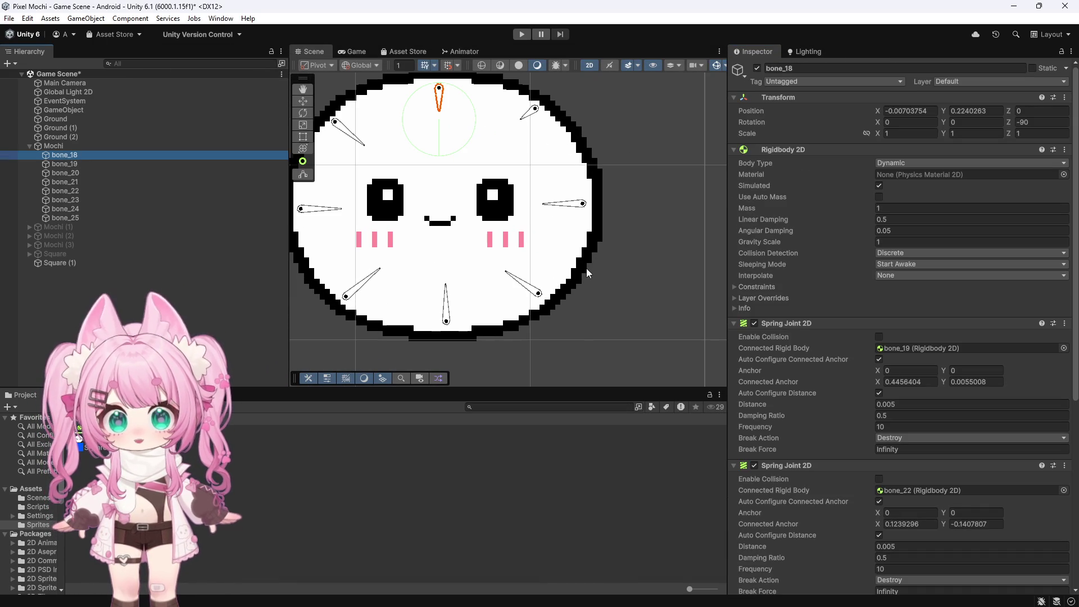
pyautogui.scroll(-3, 466, 243)
pyautogui.scroll(3, 450, 243)
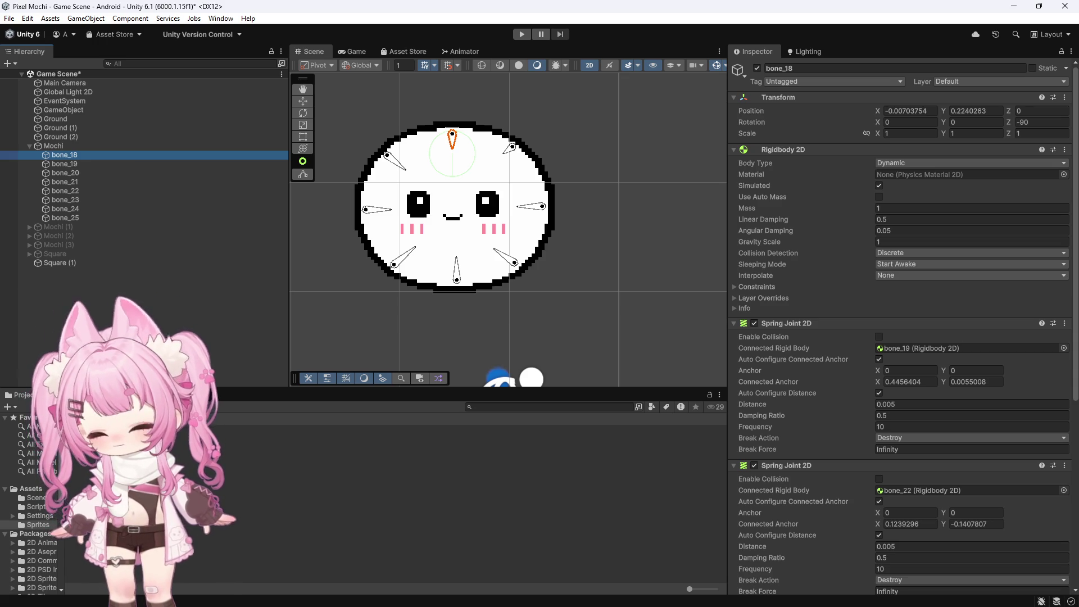
pyautogui.click(93, 457)
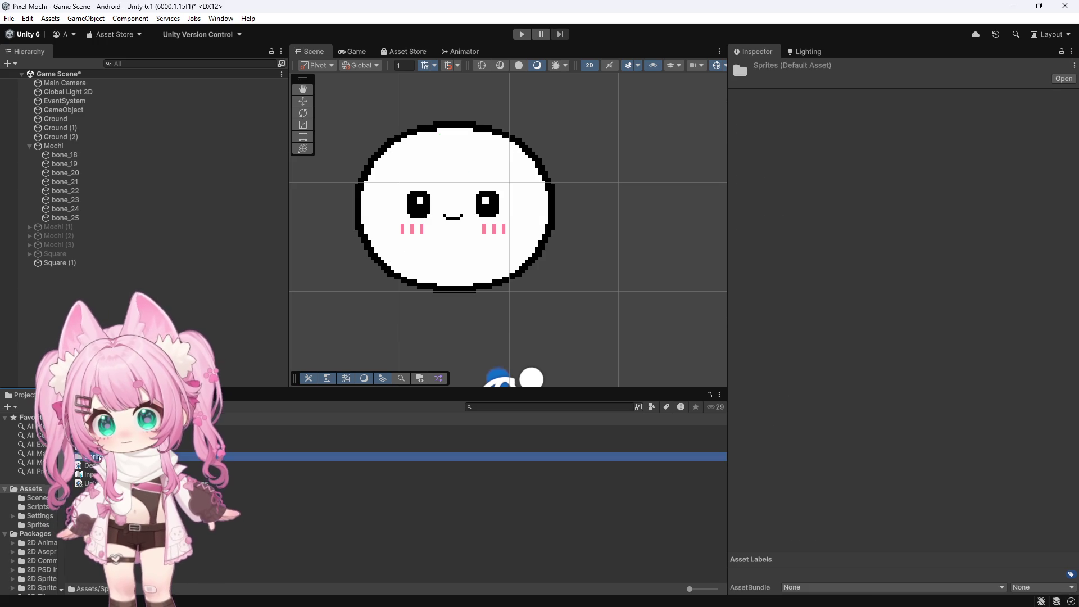
# Open the Assets/Scripts folder and inspect Square (1)'s components
pyautogui.click(90, 439)
pyautogui.doubleClick(90, 438)
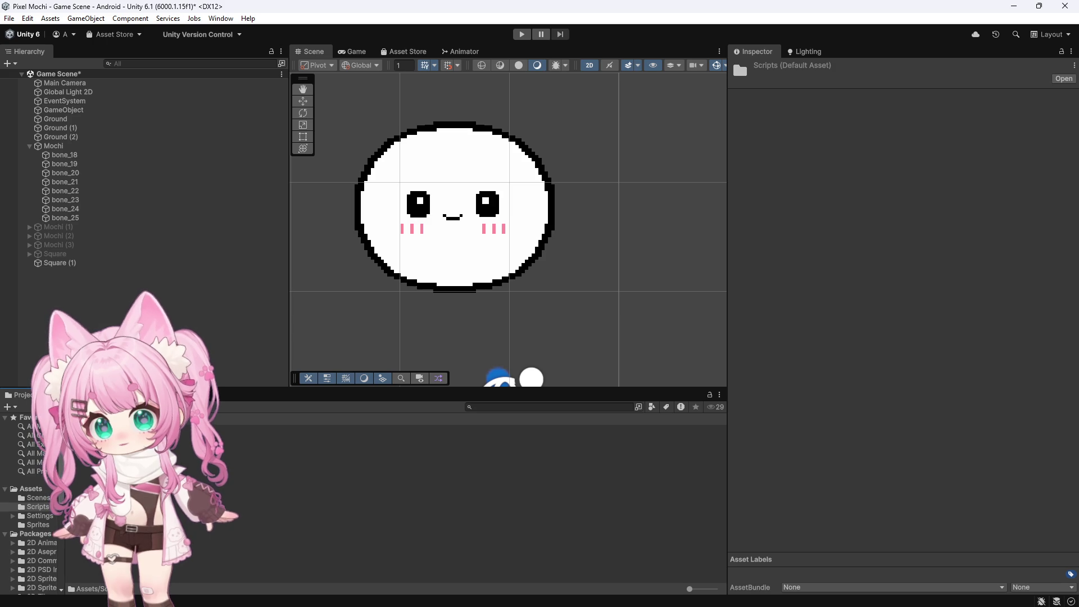
pyautogui.click(60, 262)
pyautogui.scroll(-2, 414, 271)
pyautogui.scroll(-3, 863, 352)
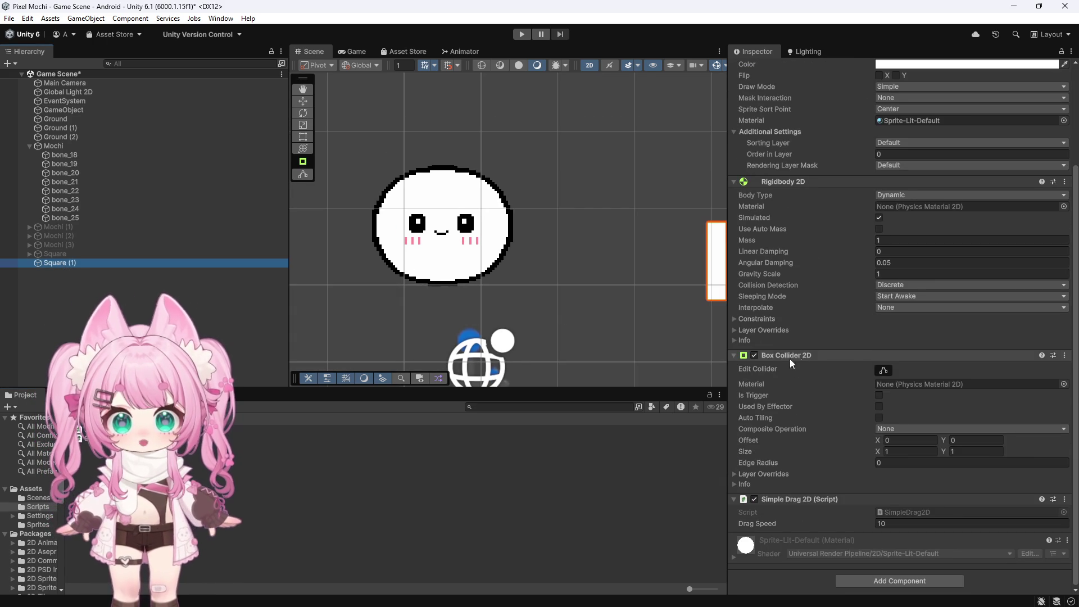
pyautogui.scroll(-2, 436, 244)
# Delete the SlimeDrag2D.cs script from the Scripts folder, confirming the deletion
pyautogui.click(130, 438)
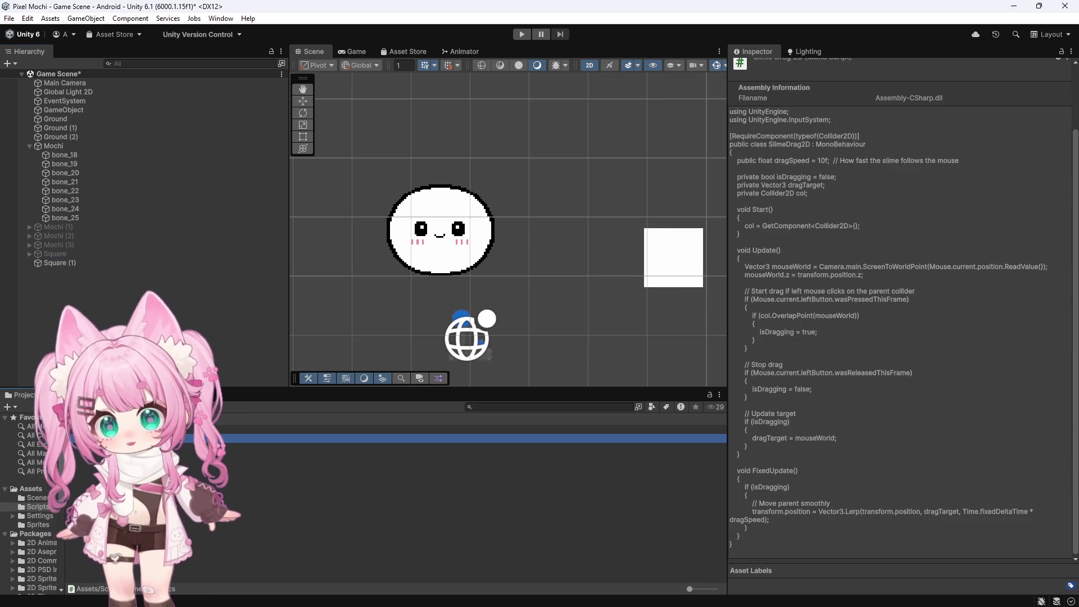
pyautogui.press('Delete')
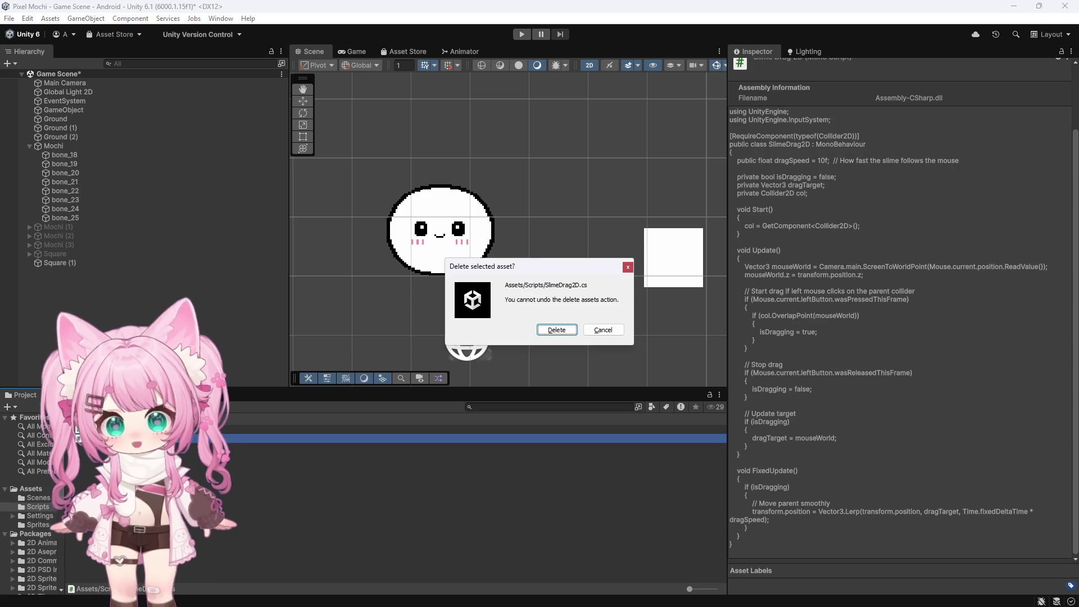
pyautogui.click(557, 330)
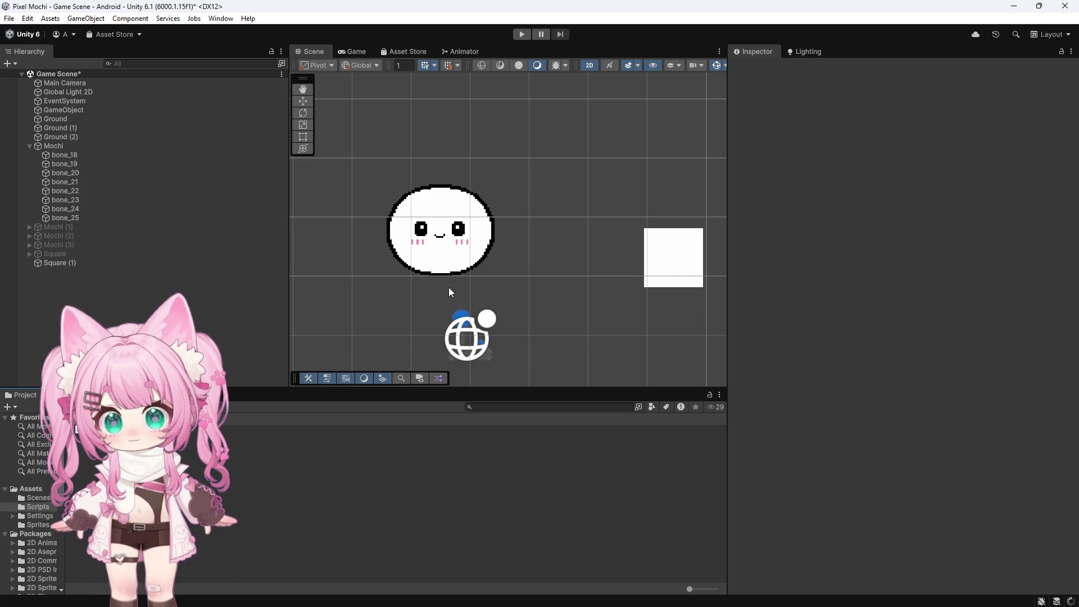
# Create a MonoBehaviour script in Scripts, keeping the default name NewMonoBehaviourScript
pyautogui.rightClick(291, 541)
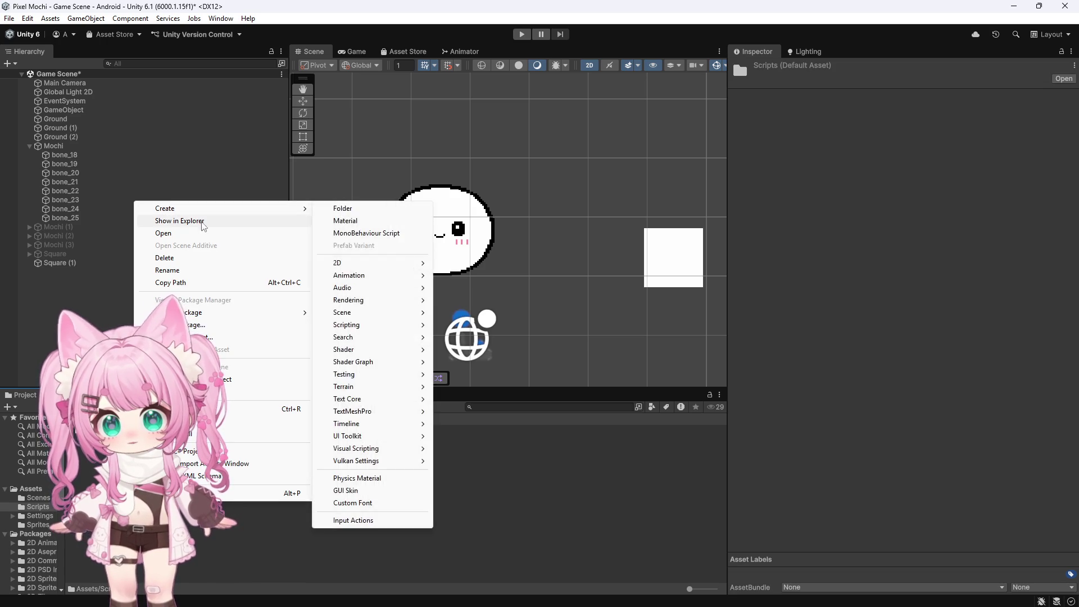
pyautogui.moveTo(231, 214)
pyautogui.click(366, 233)
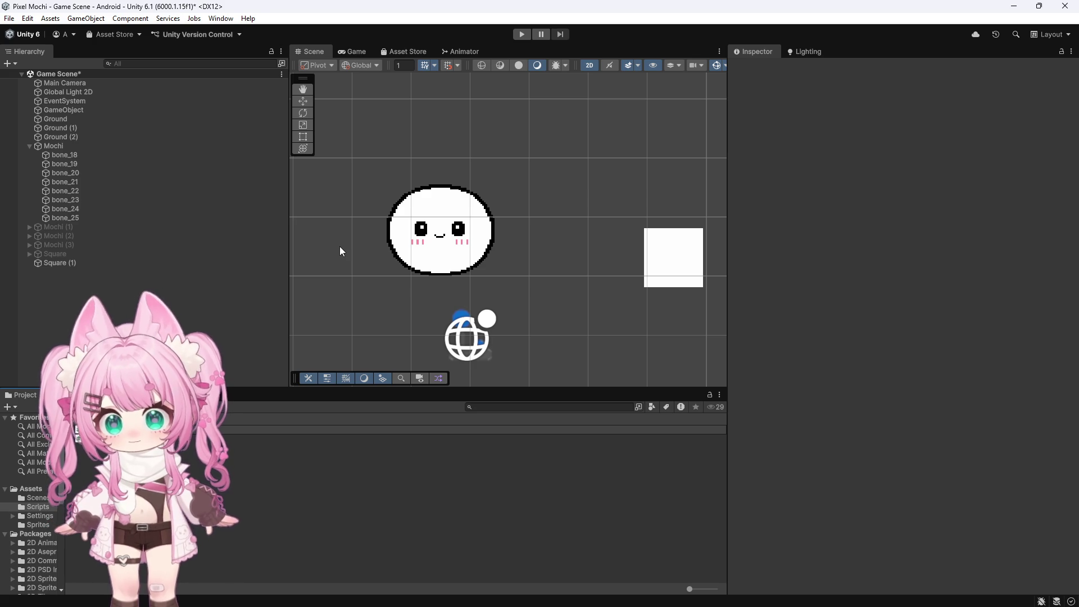
pyautogui.press('Return')
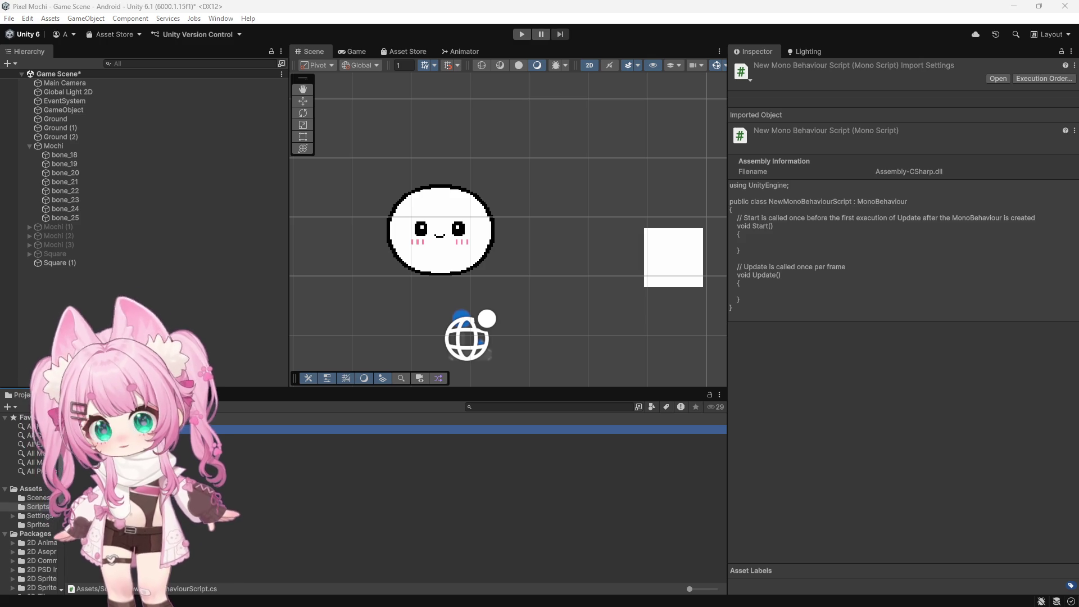
# Rename the new script to SlimeContactSquish2D
pyautogui.rightClick(104, 429)
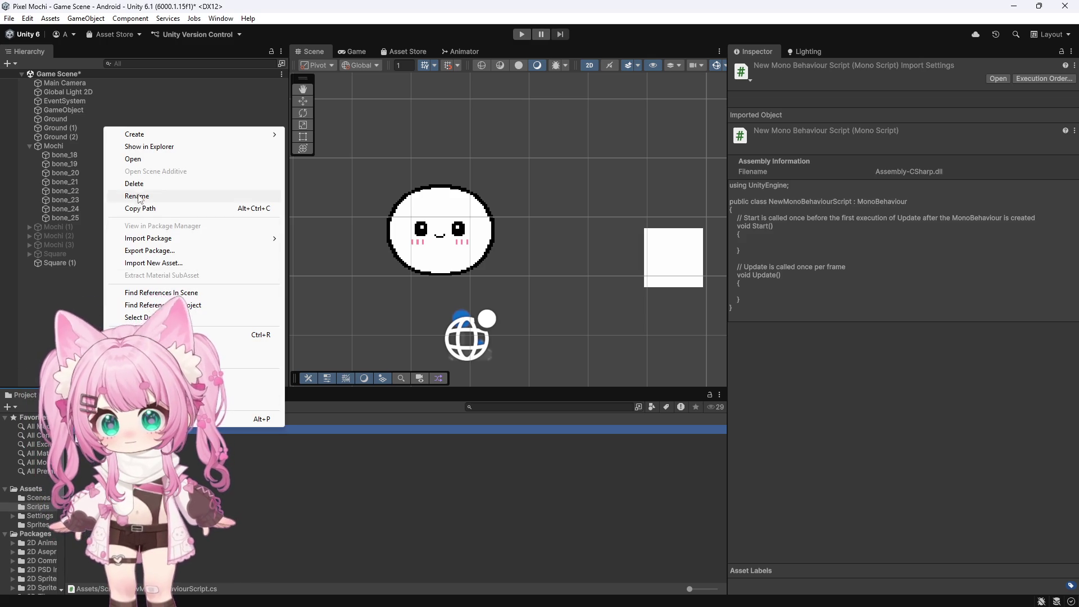
pyautogui.click(138, 196)
pyautogui.write('SlimeContactSquish2D')
pyautogui.press('Return')
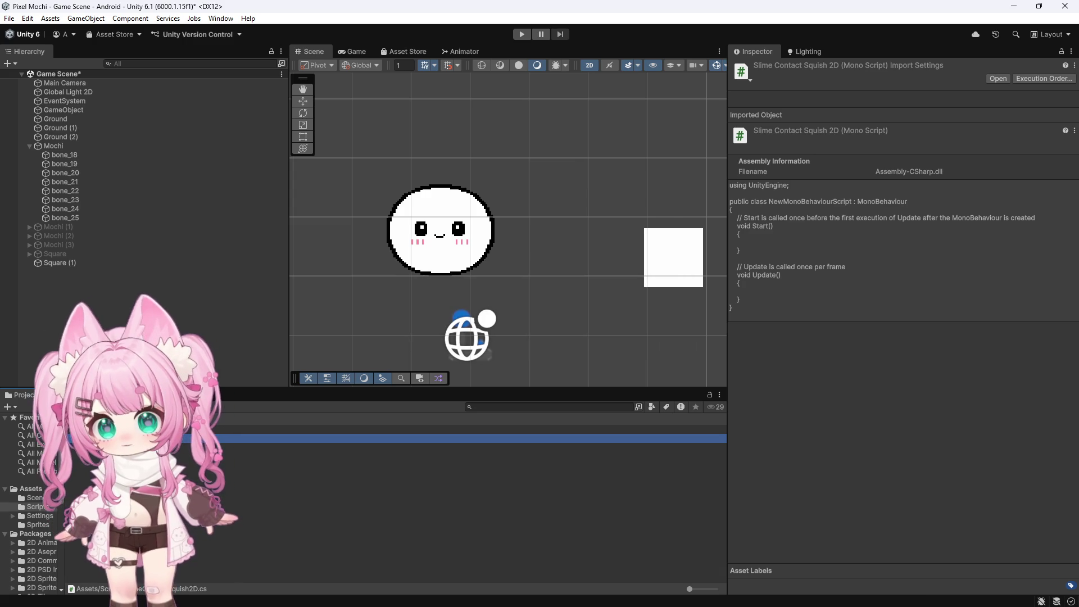
# Check bone_19 and bone_22's spring joints, then clear the selection
pyautogui.click(70, 164)
pyautogui.click(66, 191)
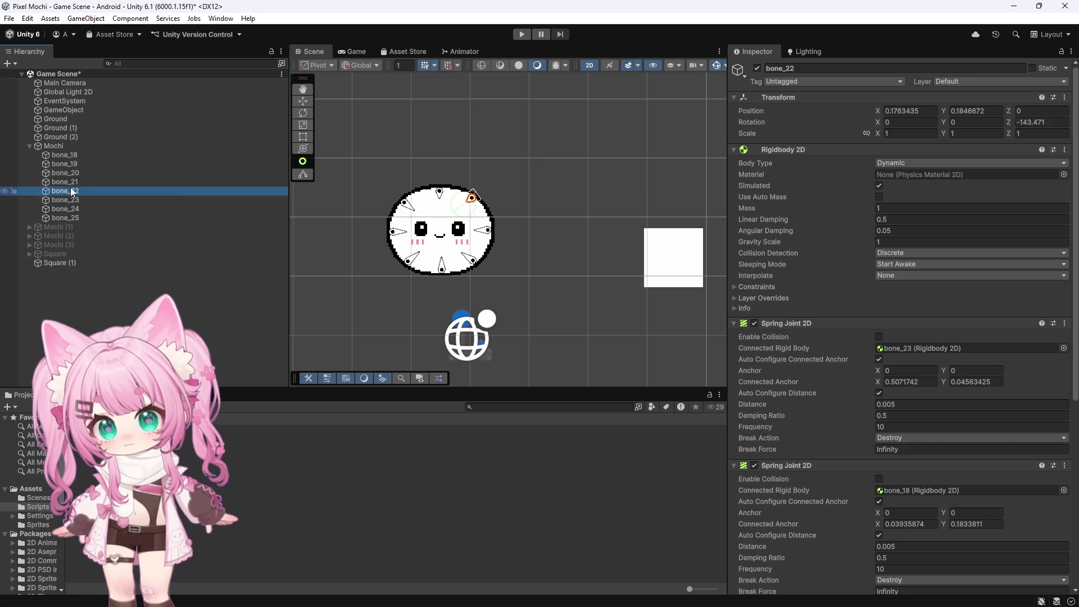
pyautogui.click(57, 147)
pyautogui.click(146, 298)
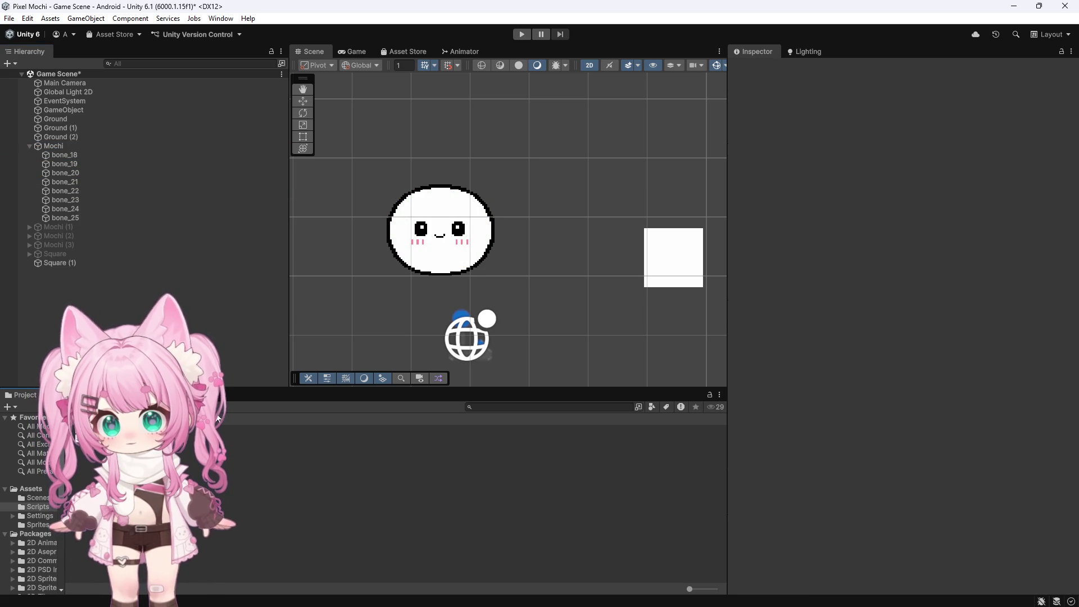
# Open SlimeContactSquish2D in Visual Studio
pyautogui.rightClick(120, 170)
pyautogui.press('Escape')
pyautogui.doubleClick(273, 439)
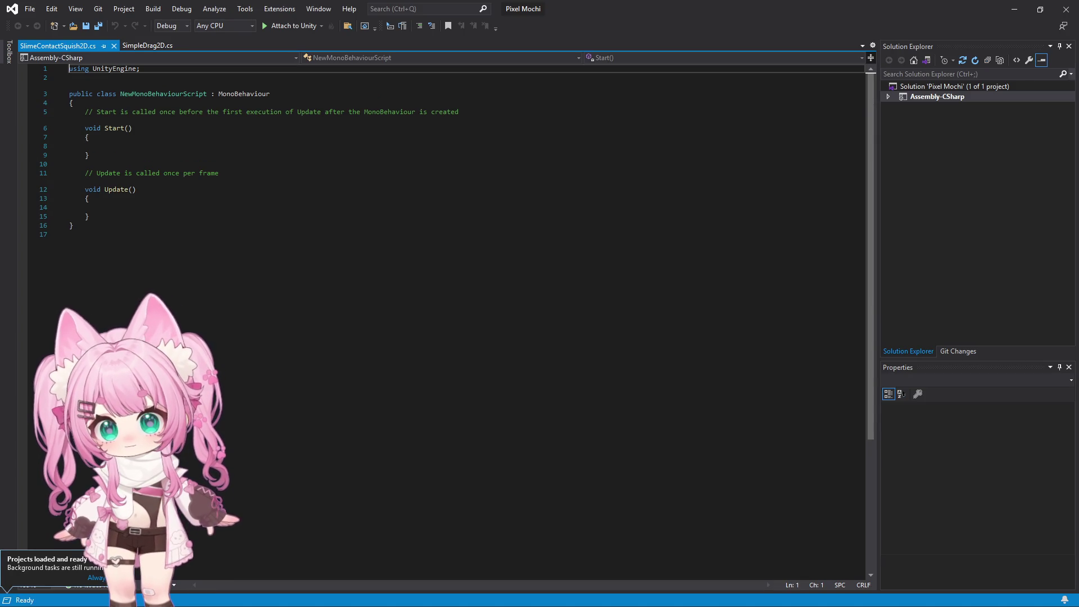
# Replace the template code with the bone-raycast squish script using rayLength 0.15
pyautogui.click(174, 243)
pyautogui.hotkey('ctrl', 'a')
pyautogui.hotkey('ctrl', 'v')
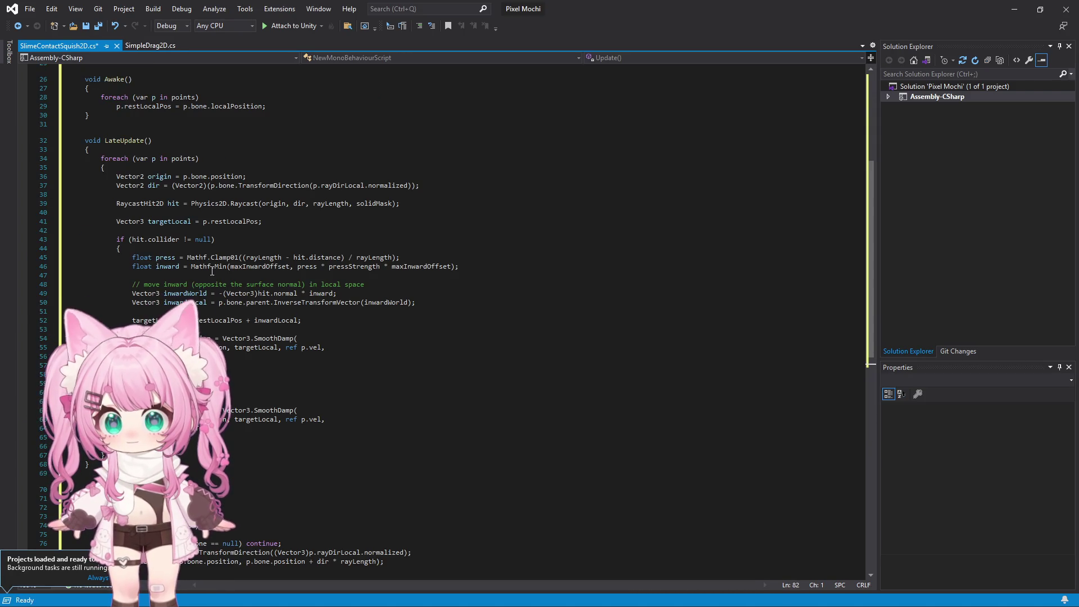
pyautogui.scroll(5, 212, 272)
pyautogui.scroll(-20, 211, 281)
pyautogui.scroll(9, 209, 294)
pyautogui.scroll(15, 209, 300)
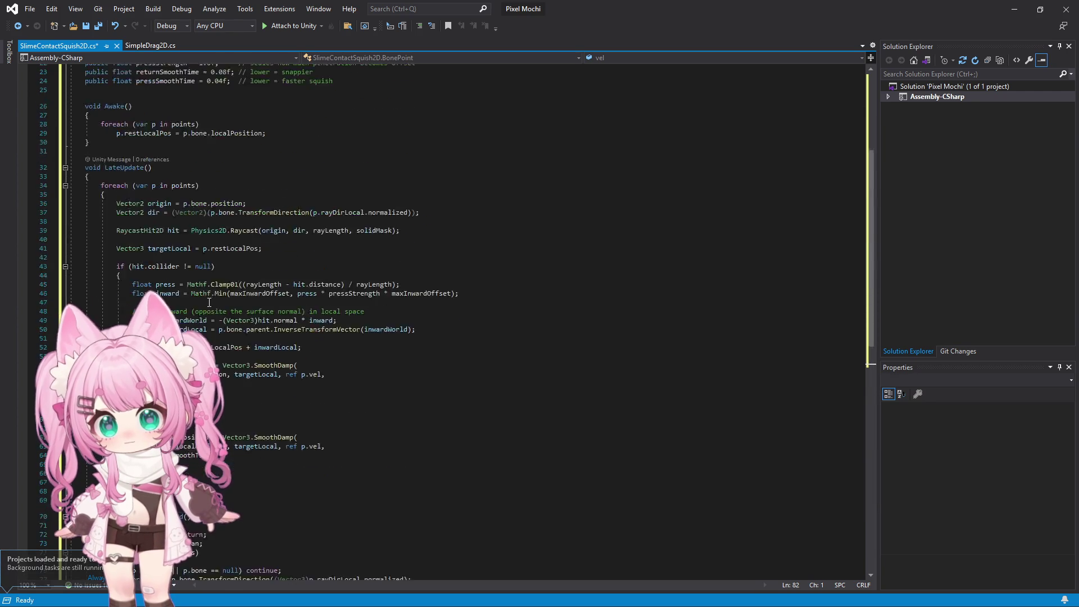
# Save SlimeContactSquish2D.cs and return to Unity for recompiling
pyautogui.click(30, 9)
pyautogui.click(53, 151)
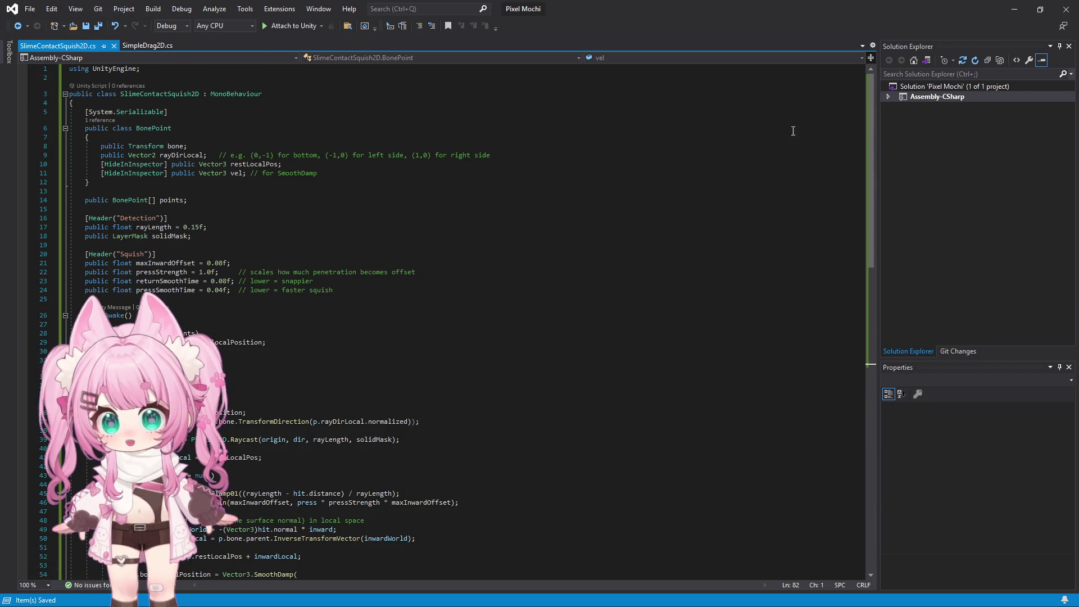
pyautogui.click(1015, 9)
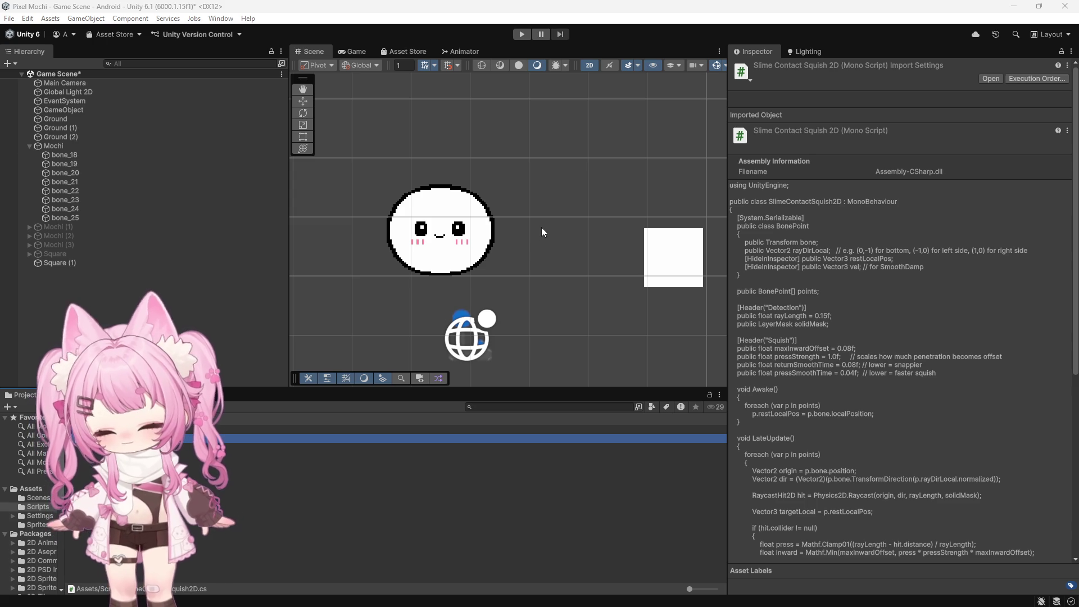
# Add the SlimeContactSquish2D script to Mochi as a component
pyautogui.scroll(-3, 507, 269)
pyautogui.scroll(2, 439, 264)
pyautogui.scroll(1, 384, 241)
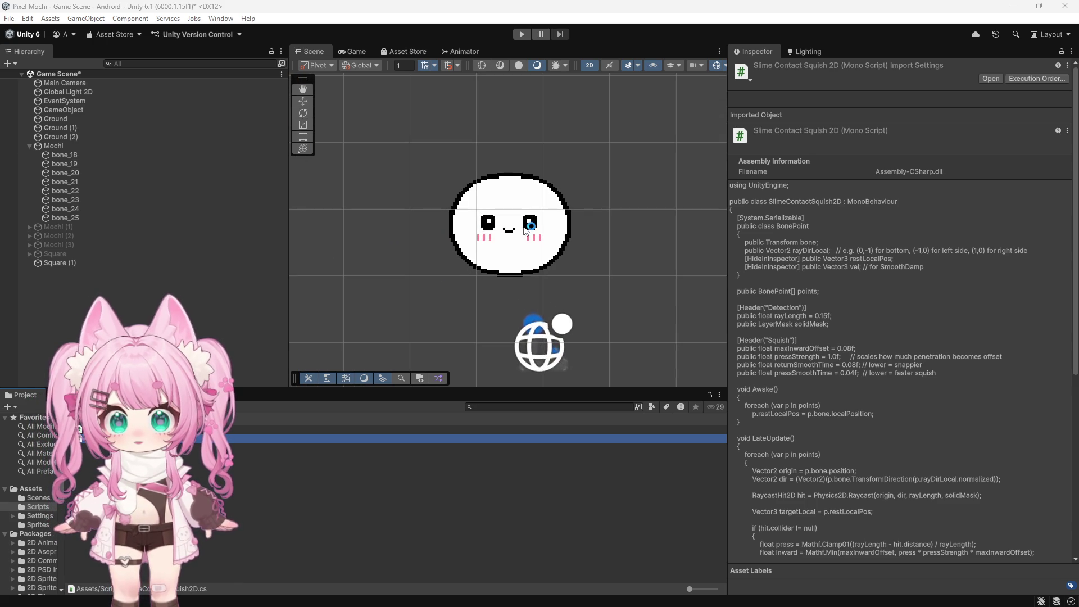
pyautogui.click(73, 147)
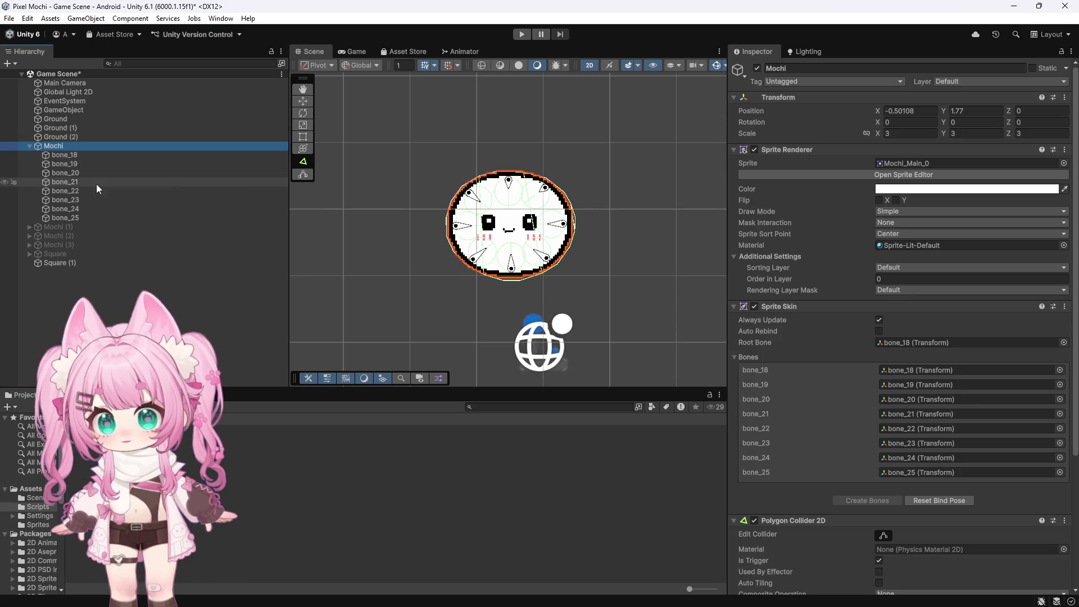
pyautogui.scroll(-5, 832, 308)
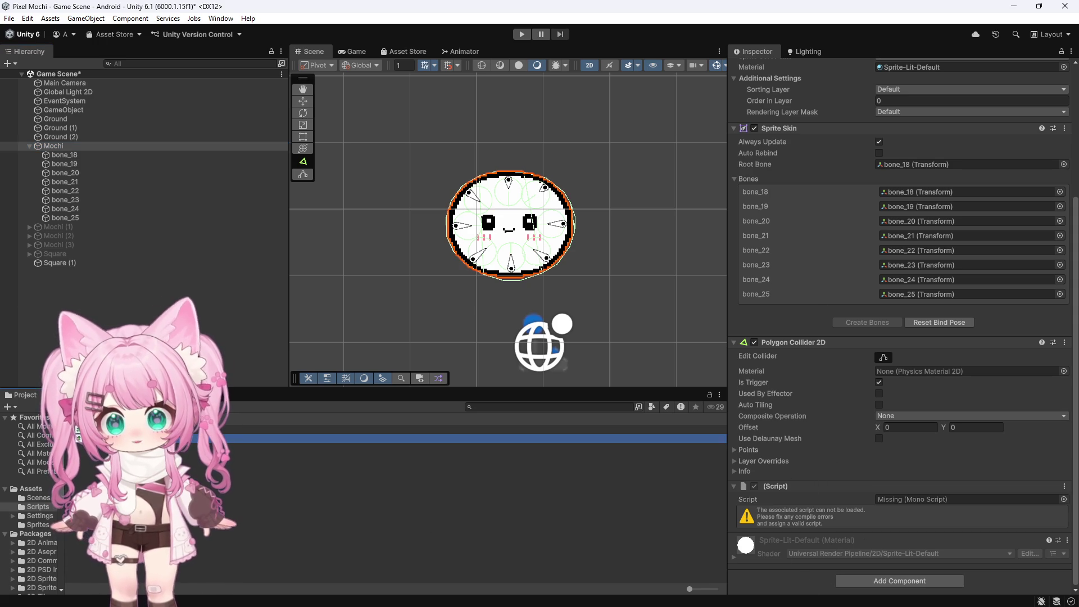
pyautogui.click(787, 560)
pyautogui.moveTo(792, 569); pyautogui.dragTo(771, 586)
# Check the Solid Mask layer options, still Nothing, then deselect Mochi
pyautogui.scroll(3, 781, 562)
pyautogui.scroll(-5, 793, 545)
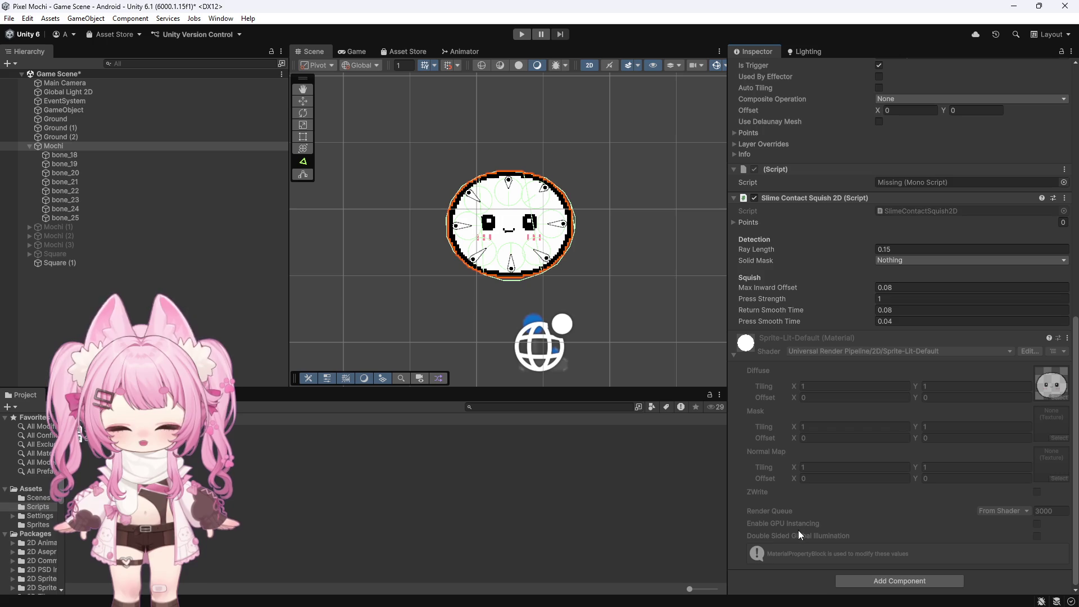
pyautogui.scroll(2, 801, 535)
pyautogui.scroll(1, 805, 506)
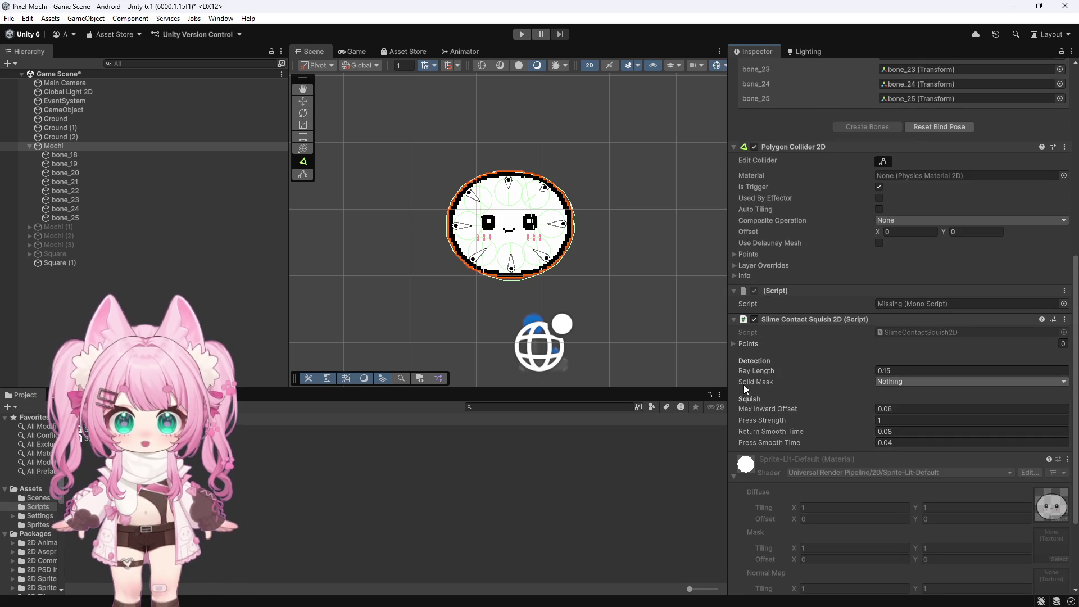
pyautogui.click(880, 385)
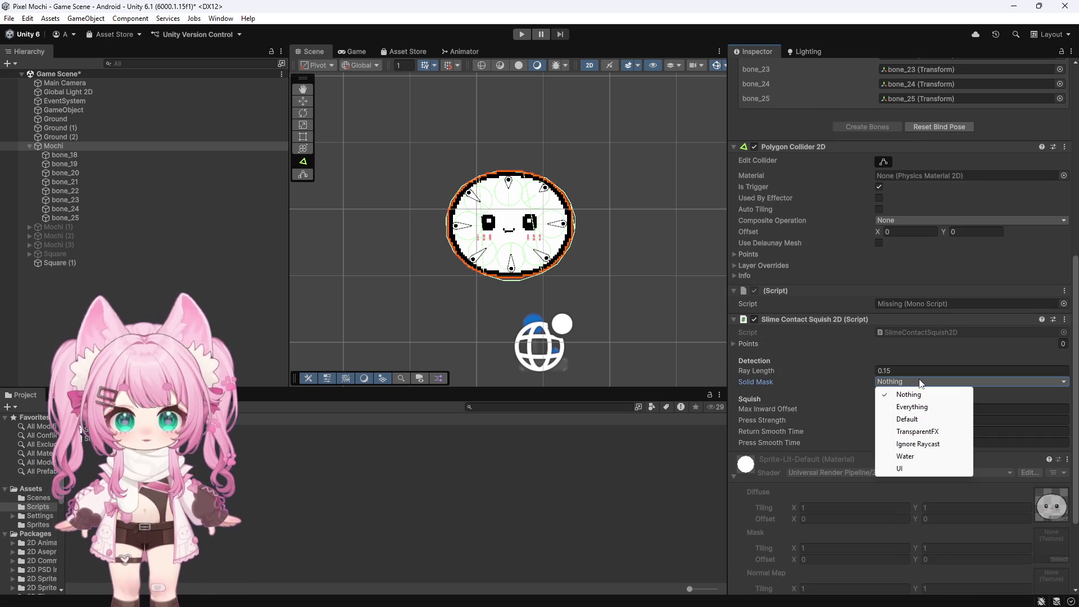
pyautogui.click(595, 232)
pyautogui.scroll(-10, 612, 201)
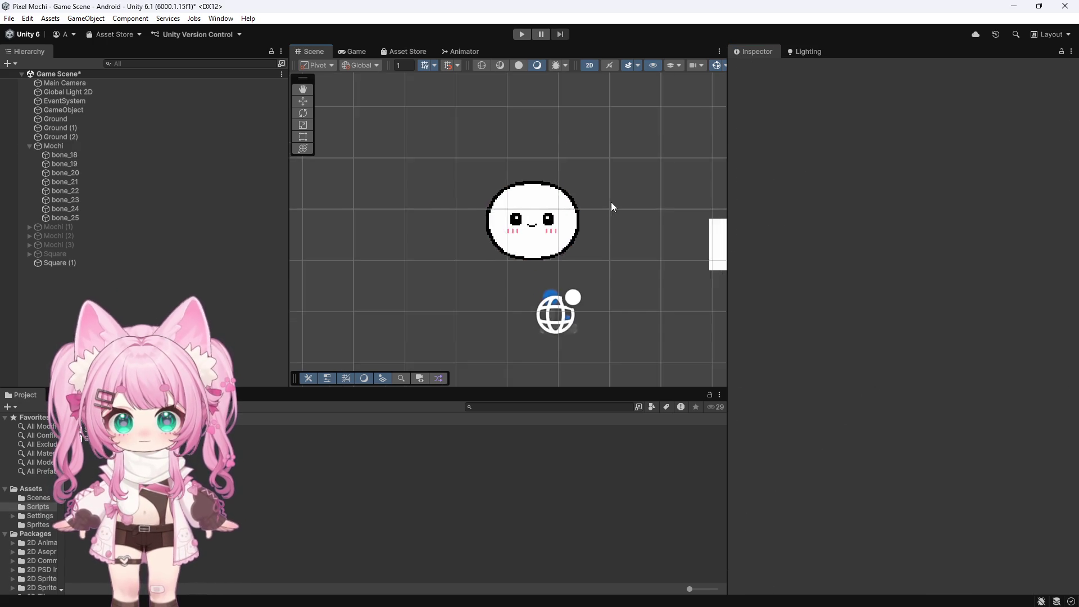
# Name User Layer 6 'Ground' via Add Layer... from the Ground object's Layer menu
pyautogui.click(383, 296)
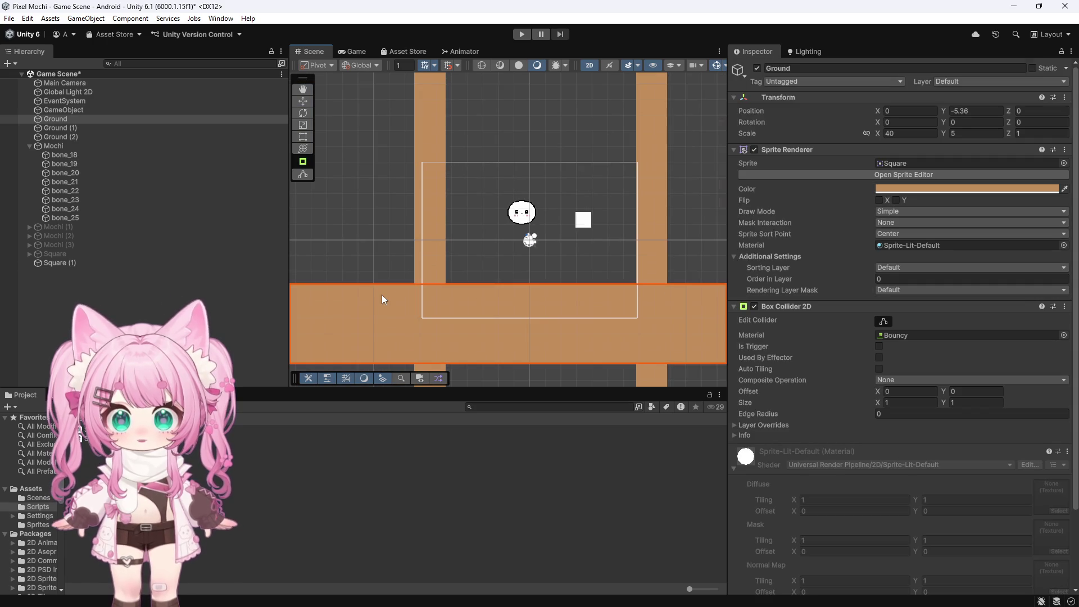
pyautogui.click(992, 82)
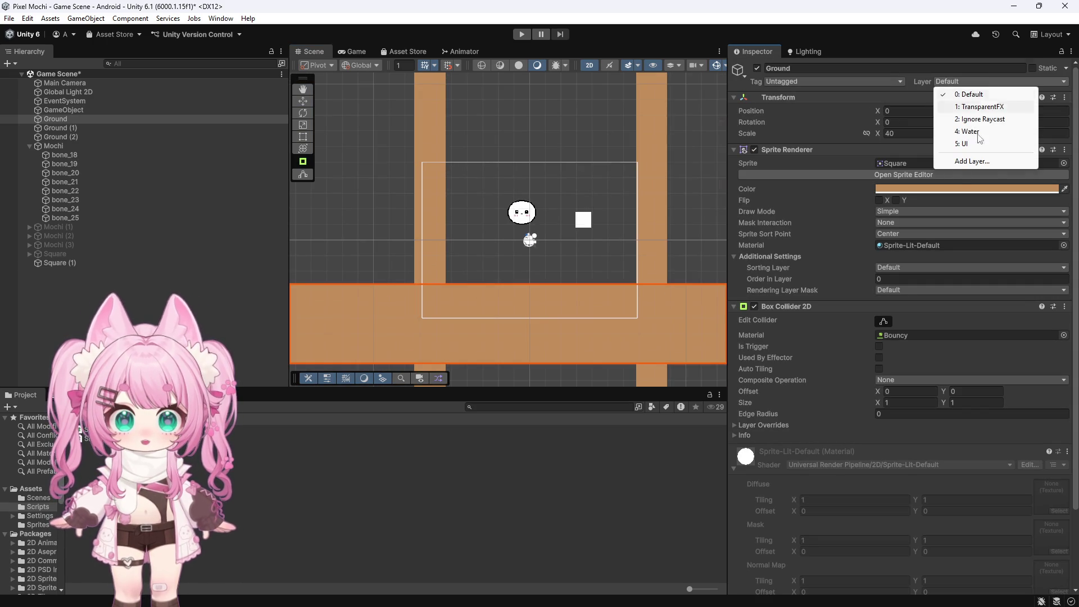
pyautogui.click(972, 162)
pyautogui.click(854, 206)
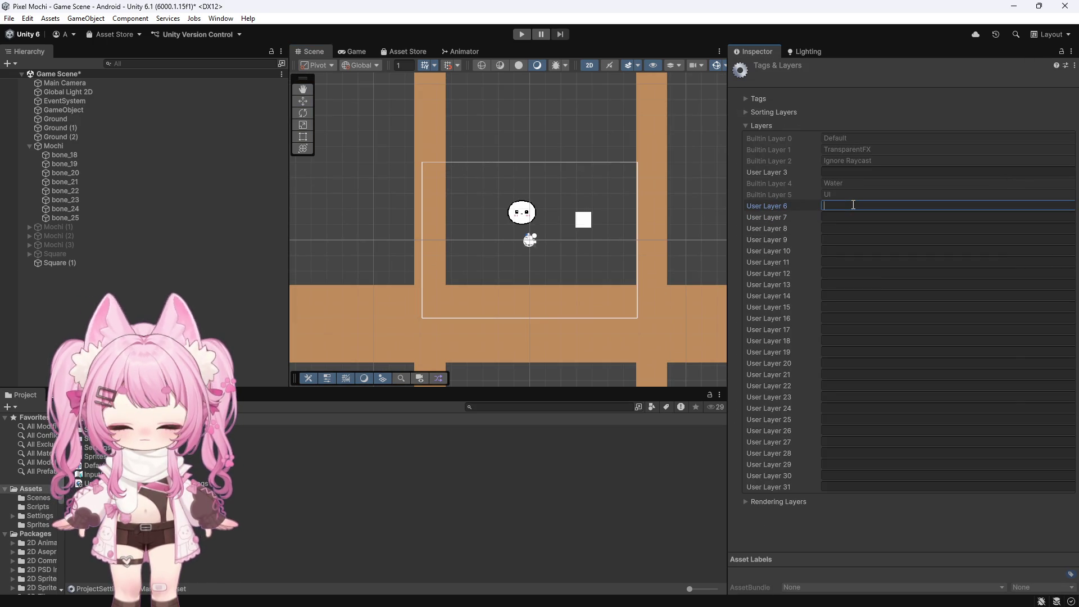
pyautogui.write('Ground')
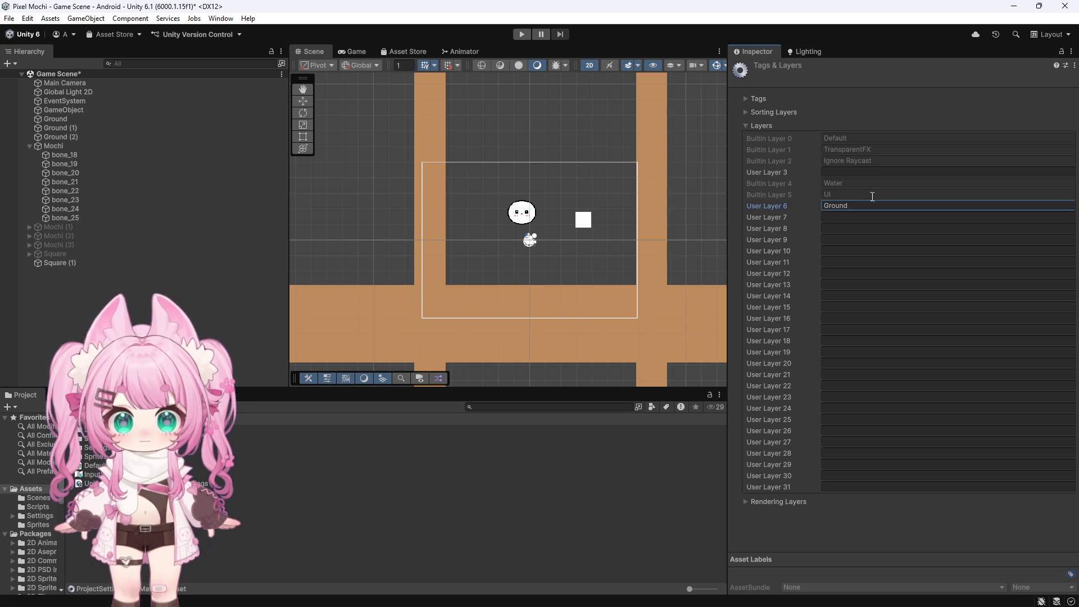
pyautogui.click(384, 232)
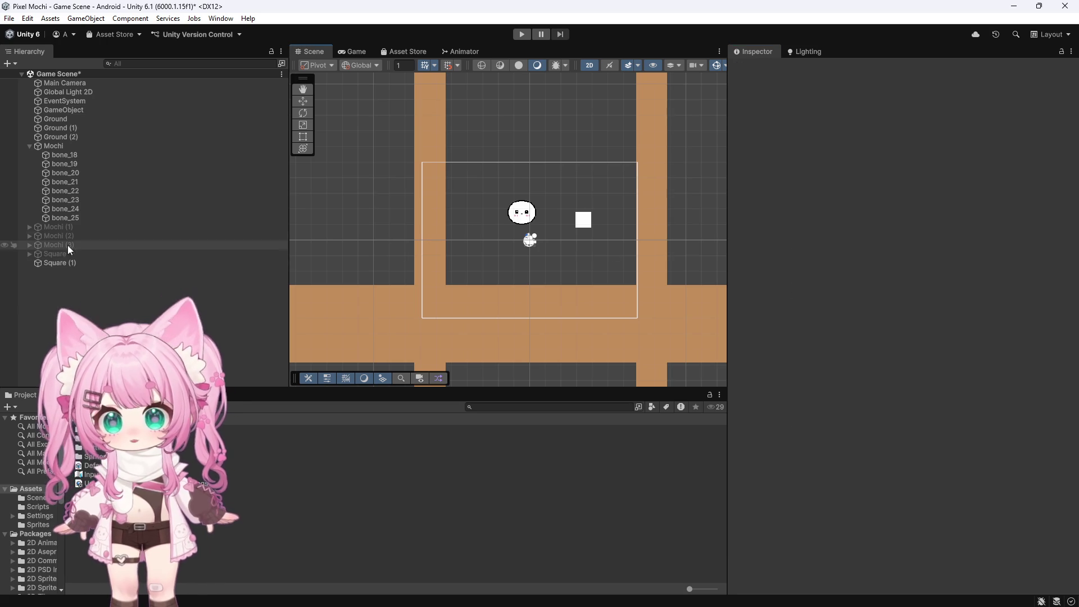
pyautogui.click(123, 146)
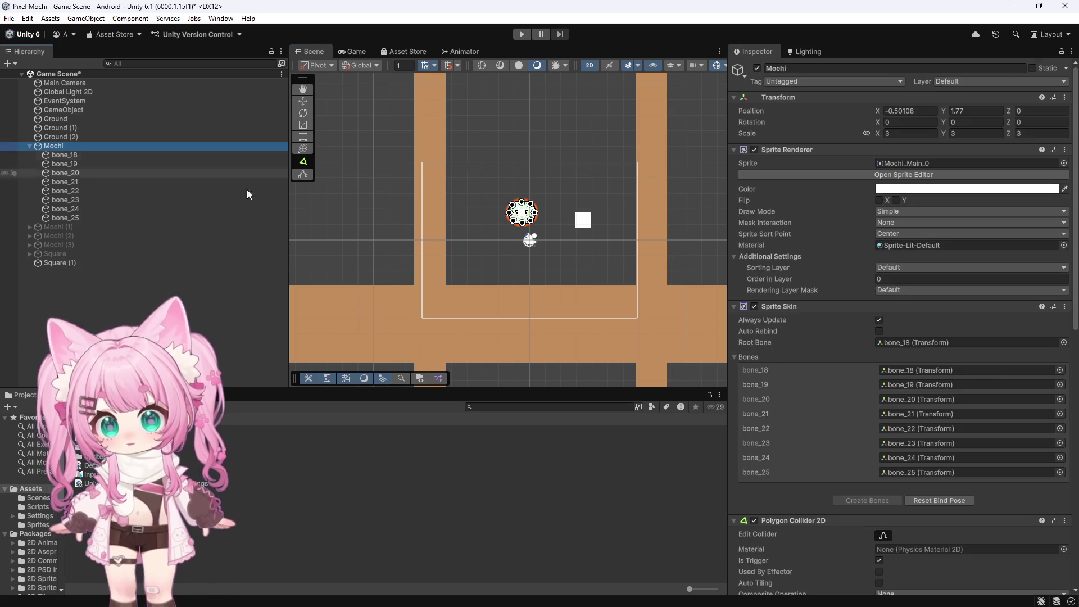
# Set the Mochi squish component's Solid Mask to Ground
pyautogui.scroll(-10, 900, 264)
pyautogui.scroll(-2, 920, 316)
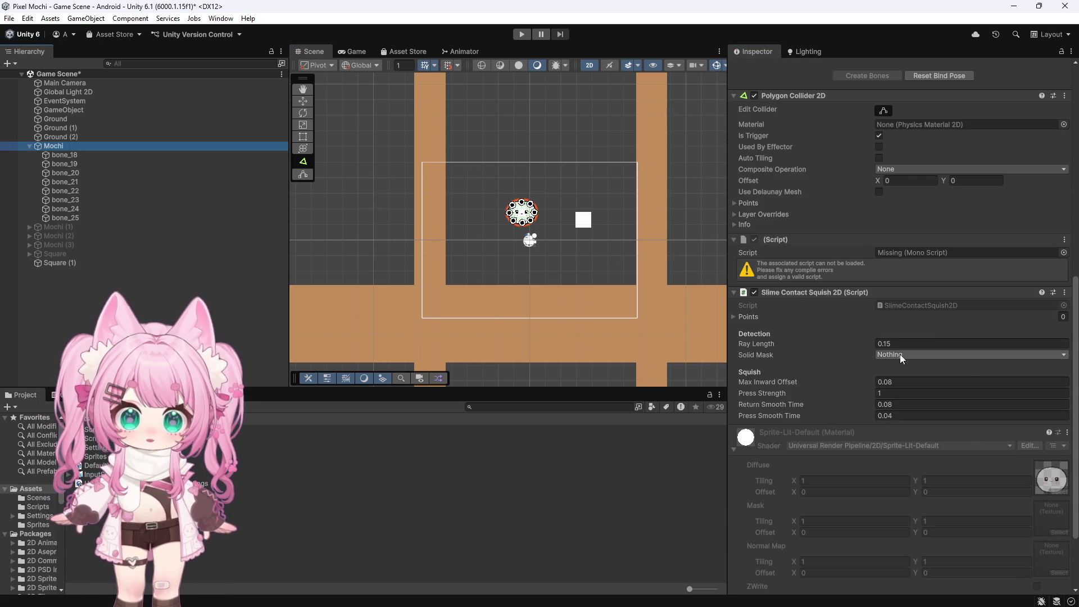
pyautogui.click(899, 354)
pyautogui.click(901, 458)
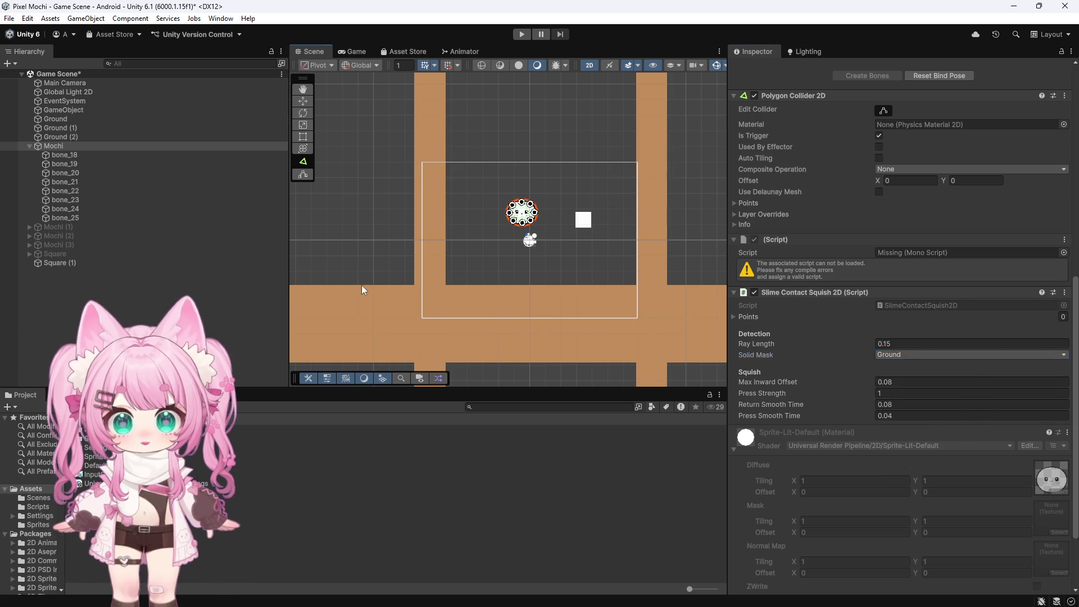
# Put Ground, Ground (1) and Ground (2) on layer 6: Ground
pyautogui.click(362, 287)
pyautogui.keyDown('shift'); pyautogui.click(428, 122); pyautogui.keyUp('shift')
pyautogui.keyDown('shift'); pyautogui.click(651, 122); pyautogui.keyUp('shift')
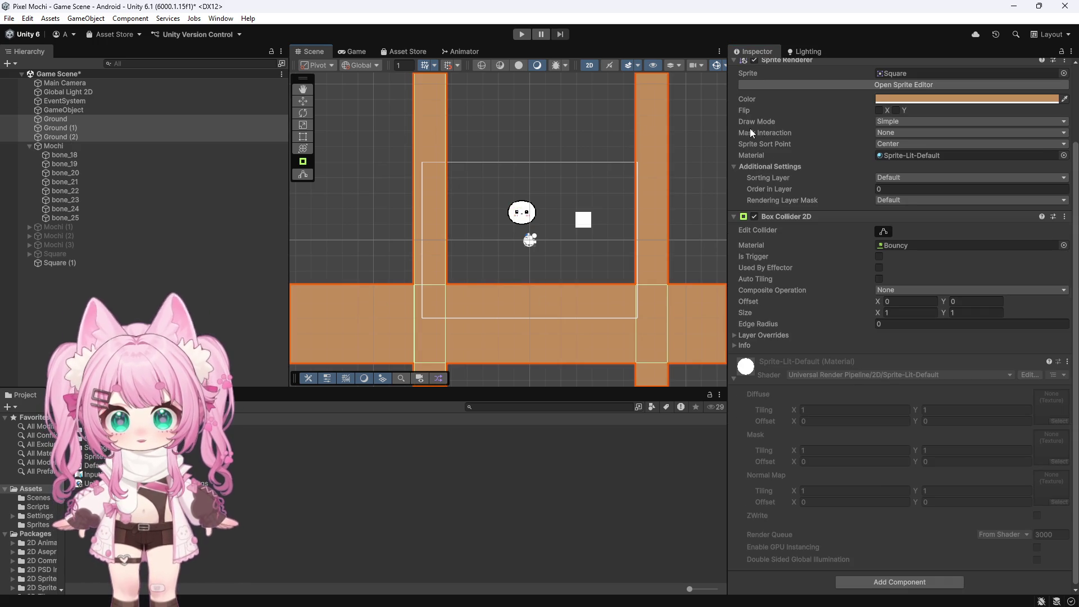
pyautogui.scroll(3, 958, 125)
pyautogui.click(983, 81)
pyautogui.click(973, 156)
pyautogui.click(332, 222)
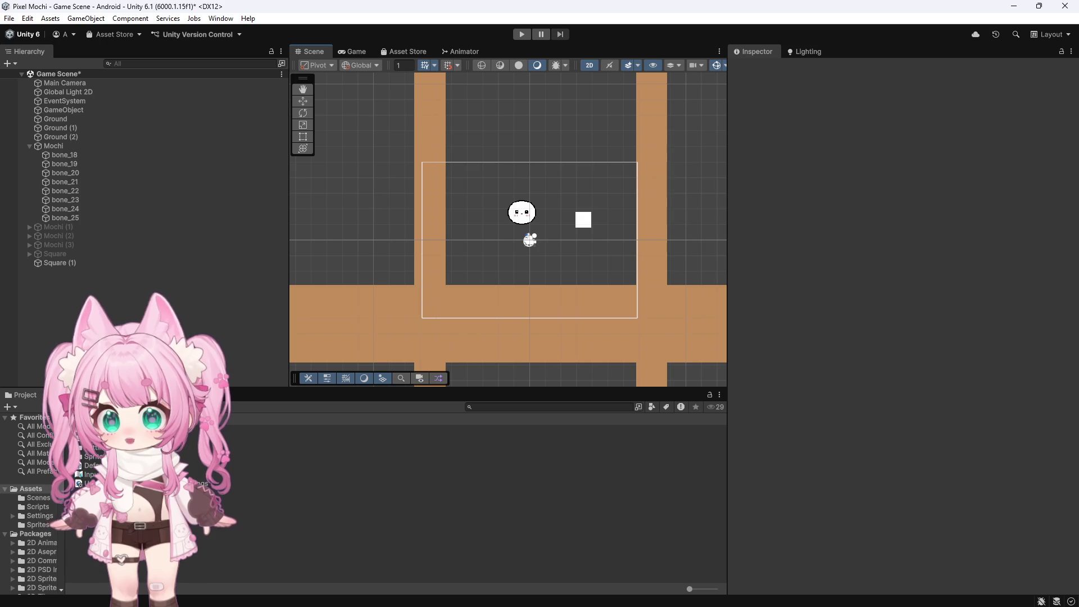
pyautogui.moveTo(296, 604)
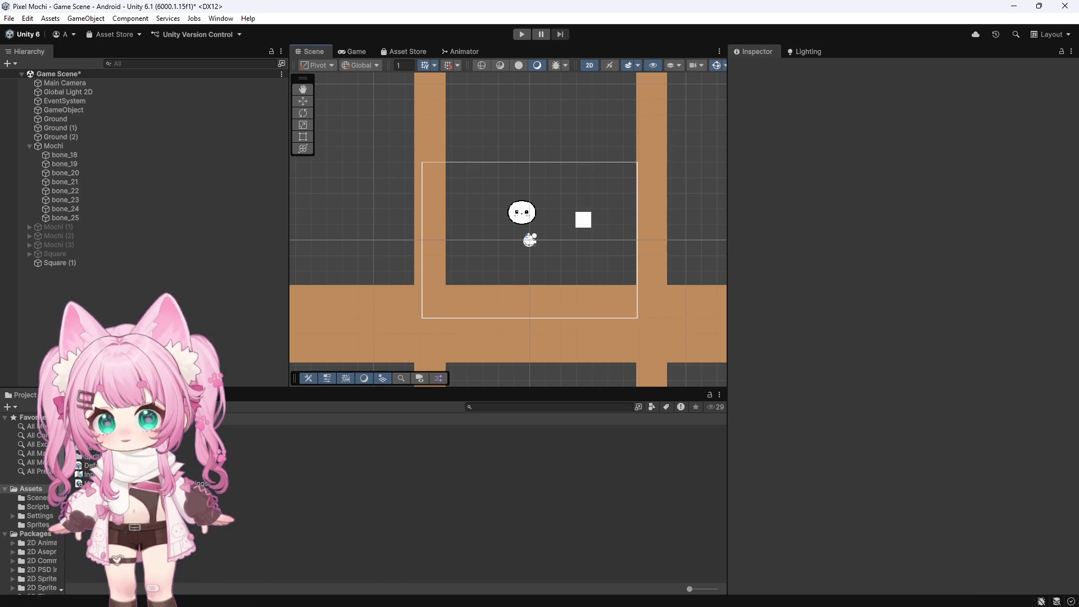
pyautogui.click(292, 594)
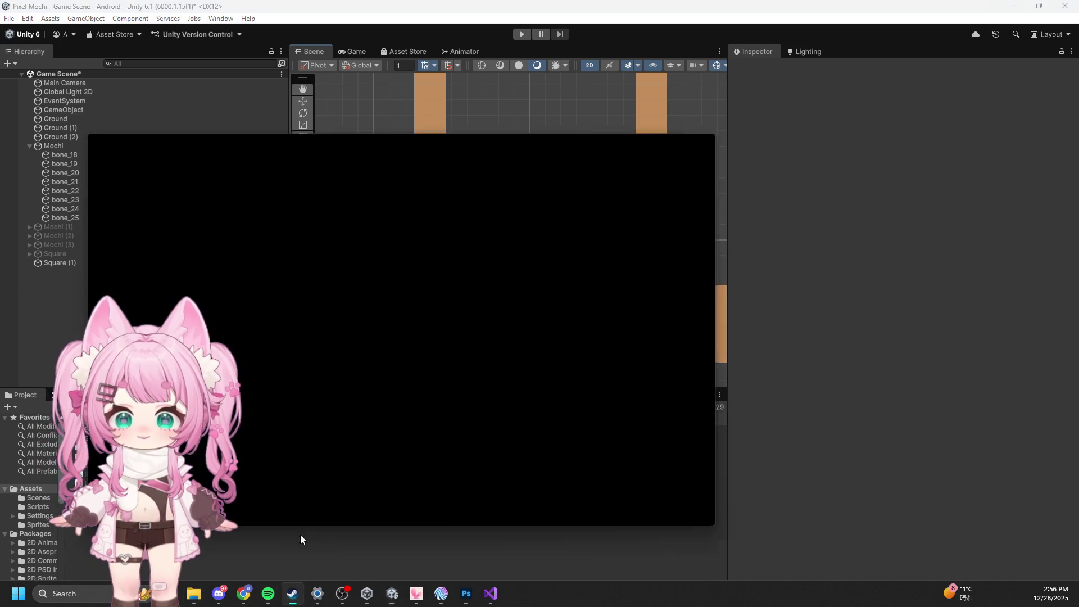
pyautogui.click(292, 69)
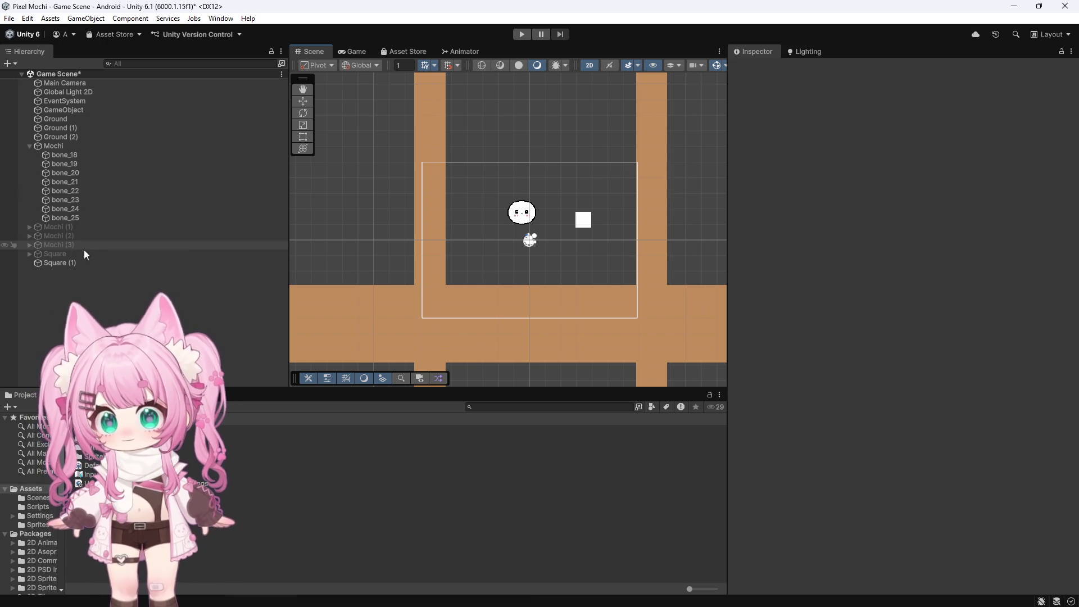
# Select Mochi and review its Slime Contact Squish 2D settings: Ray Length 0.15, Solid Mask Ground
pyautogui.click(64, 209)
pyautogui.click(62, 146)
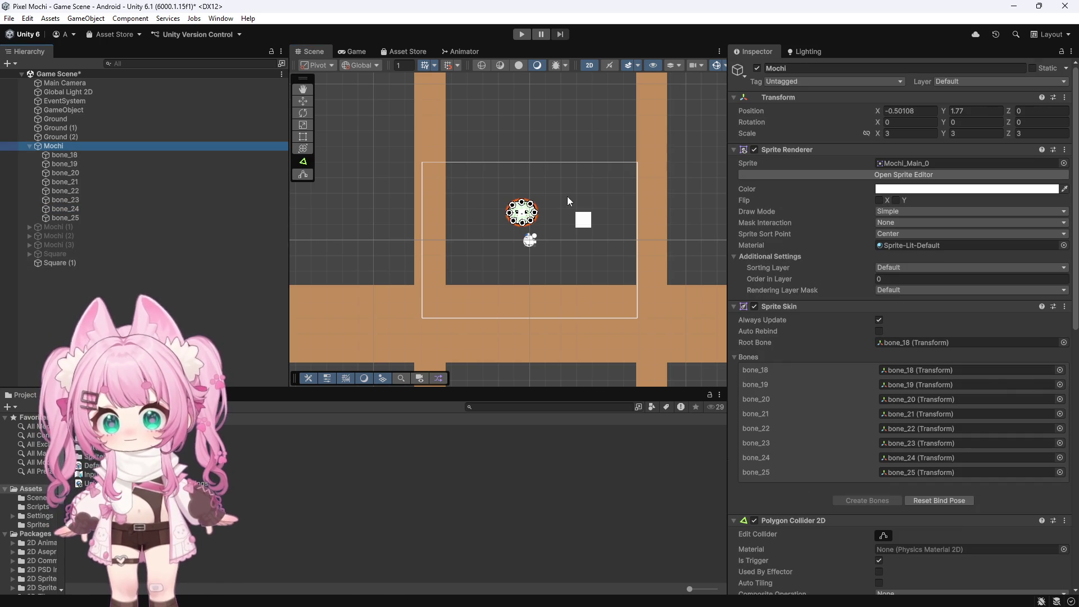
pyautogui.scroll(-4, 801, 291)
pyautogui.scroll(-10, 798, 285)
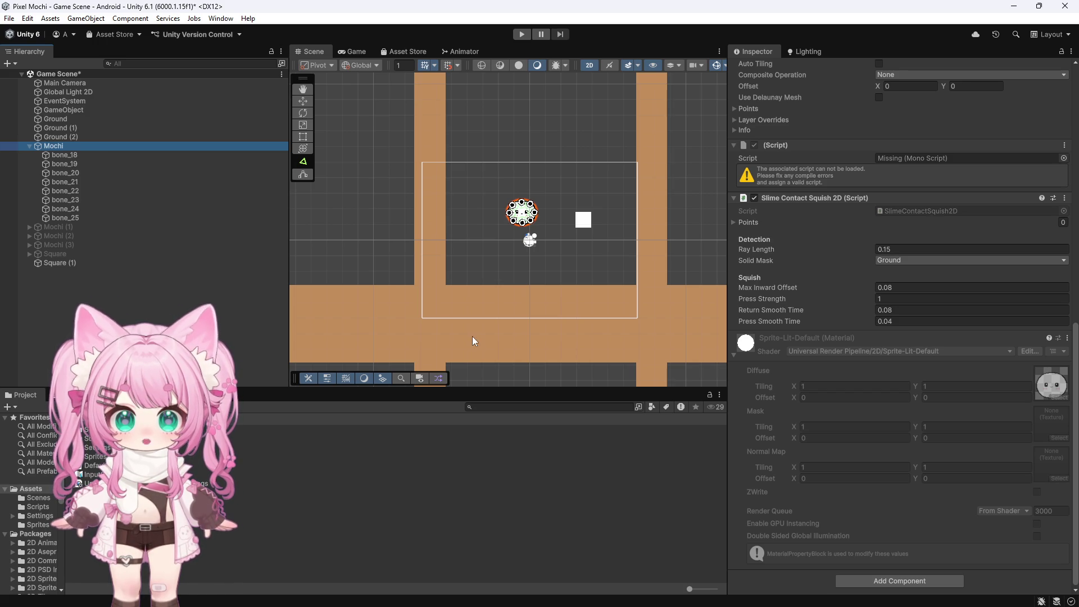
pyautogui.scroll(2, 488, 241)
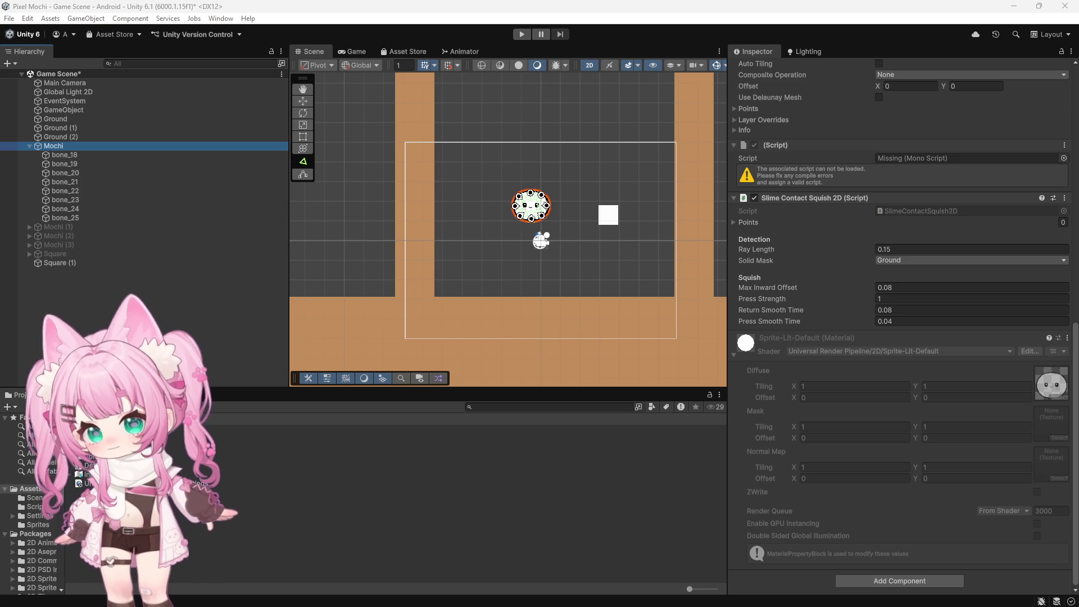
pyautogui.doubleClick(921, 210)
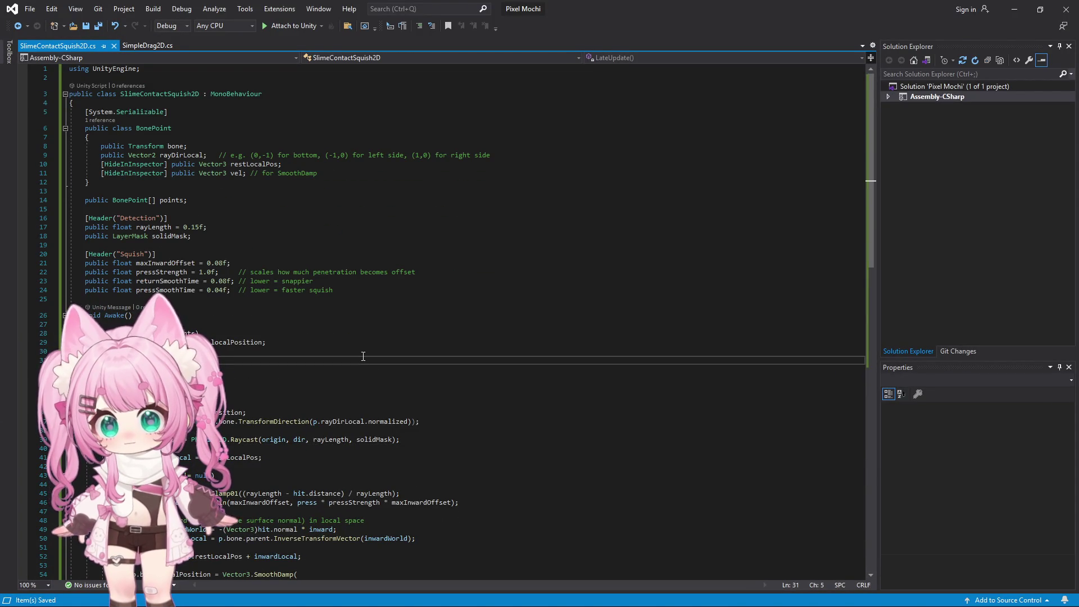
# Replace SlimeContactSquish2D.cs with the debug-ray code, save all, and minimize Visual Studio
pyautogui.hotkey('ctrl', 'a')
pyautogui.hotkey('ctrl', 'v')
pyautogui.click(30, 9)
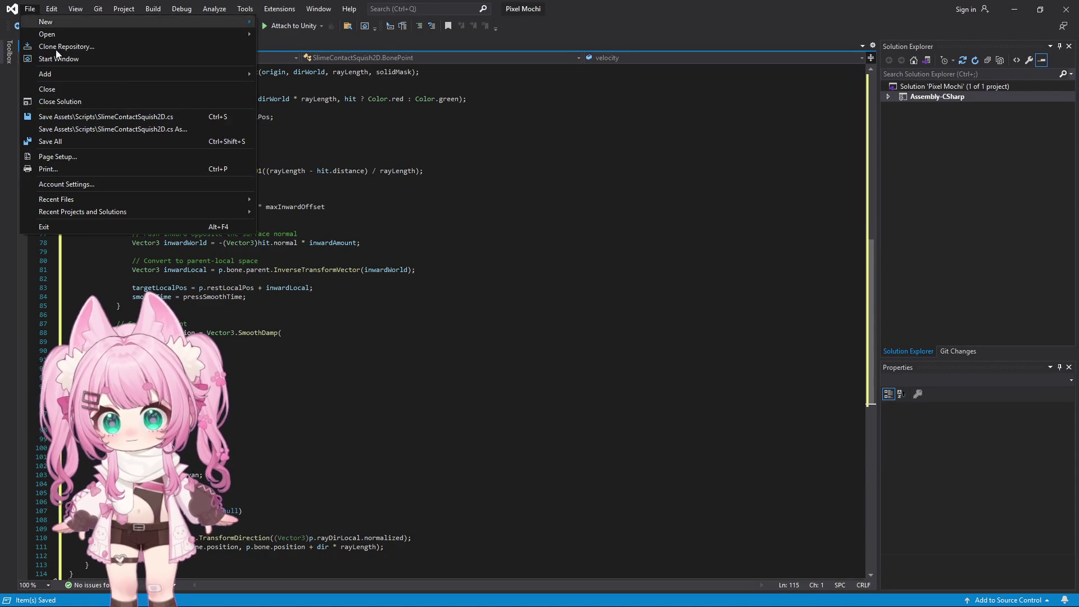
pyautogui.click(51, 141)
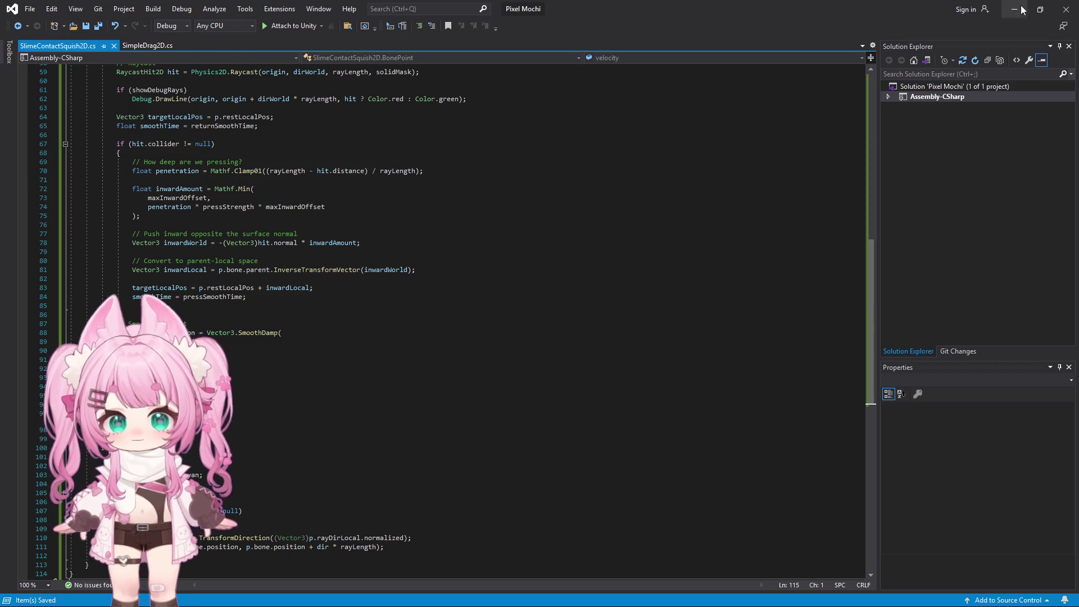
pyautogui.click(1025, 10)
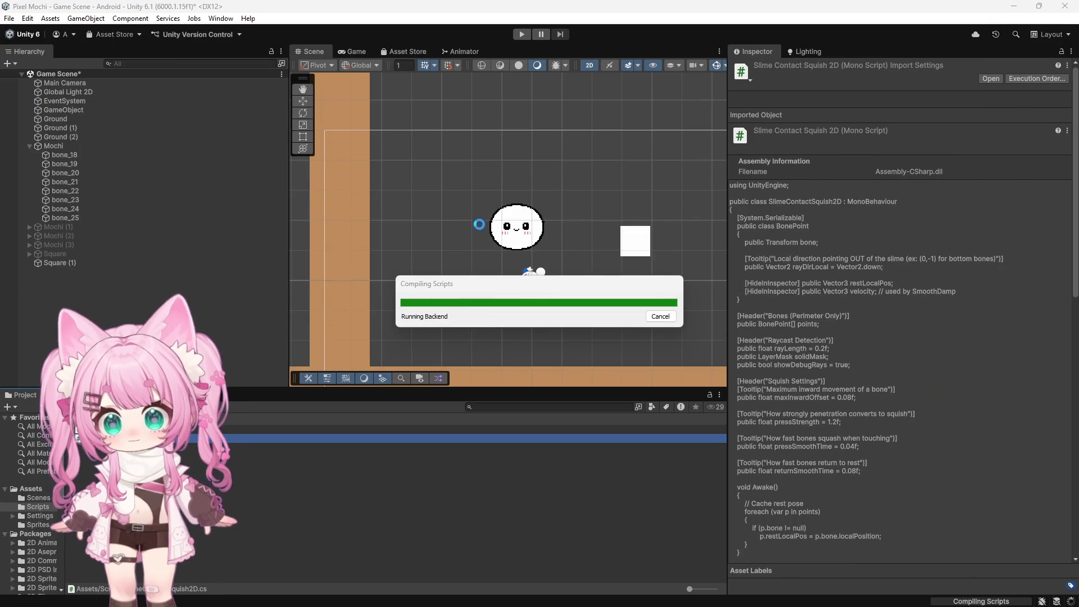
# Zoom the Scene view onto the mochi and select Mochi to view its components
pyautogui.scroll(5, 548, 224)
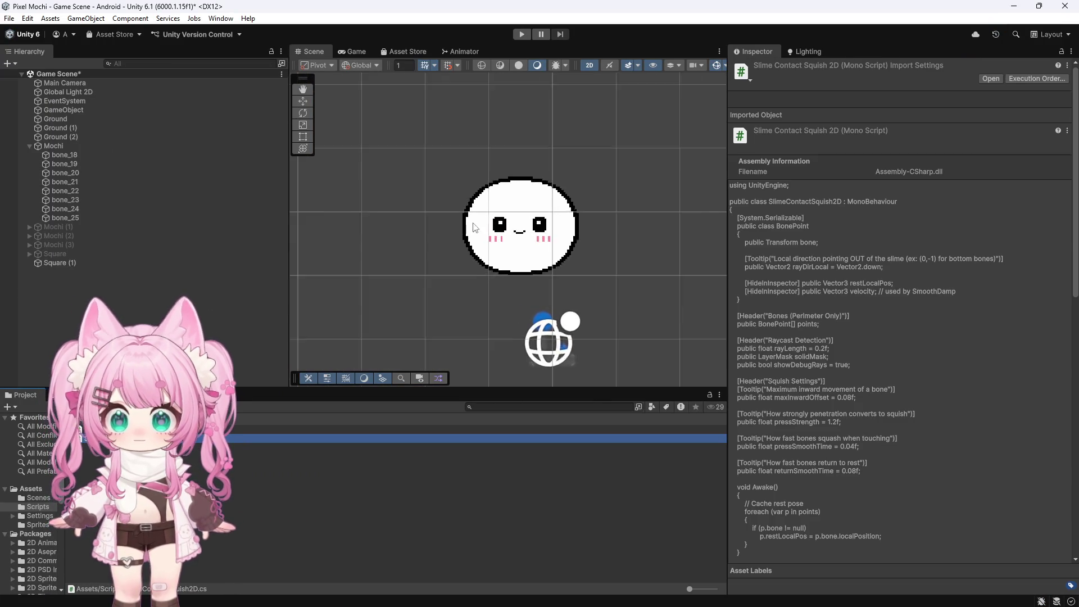
pyautogui.scroll(4, 612, 221)
pyautogui.scroll(-1, 620, 227)
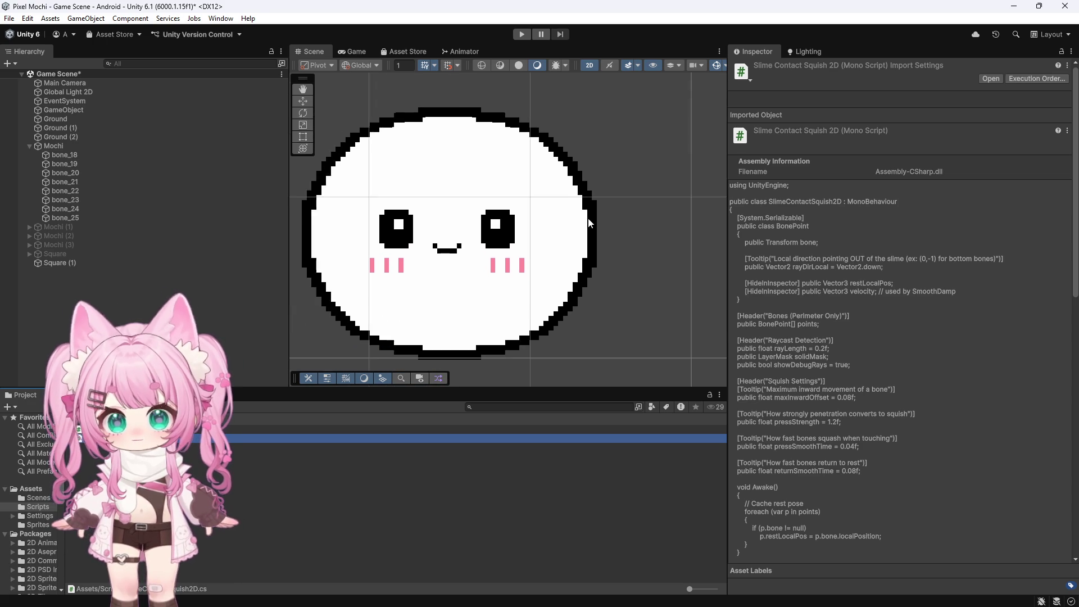
pyautogui.click(72, 146)
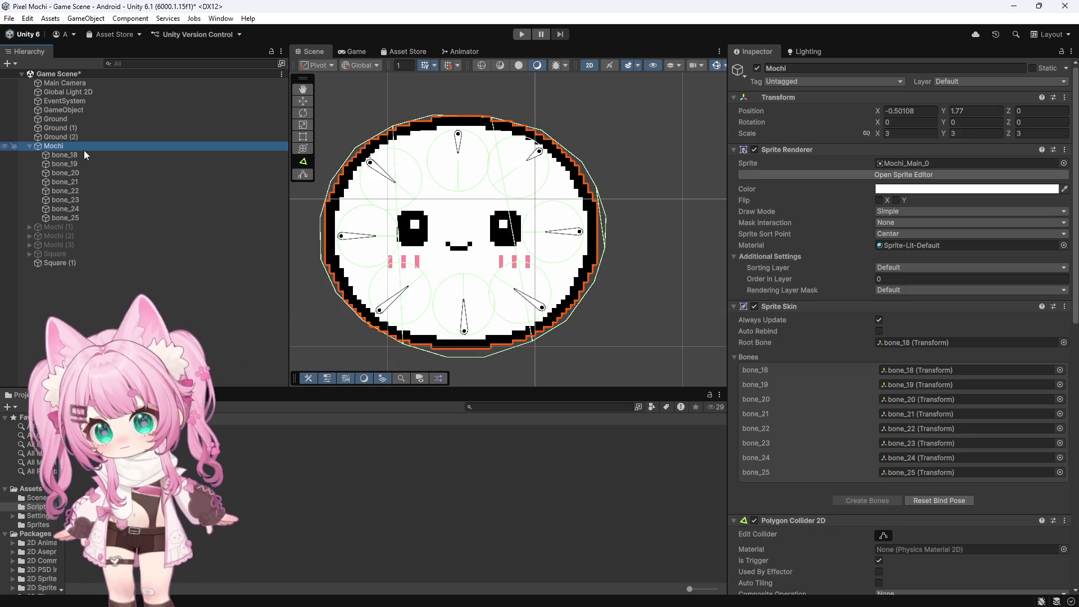
pyautogui.scroll(-10, 822, 302)
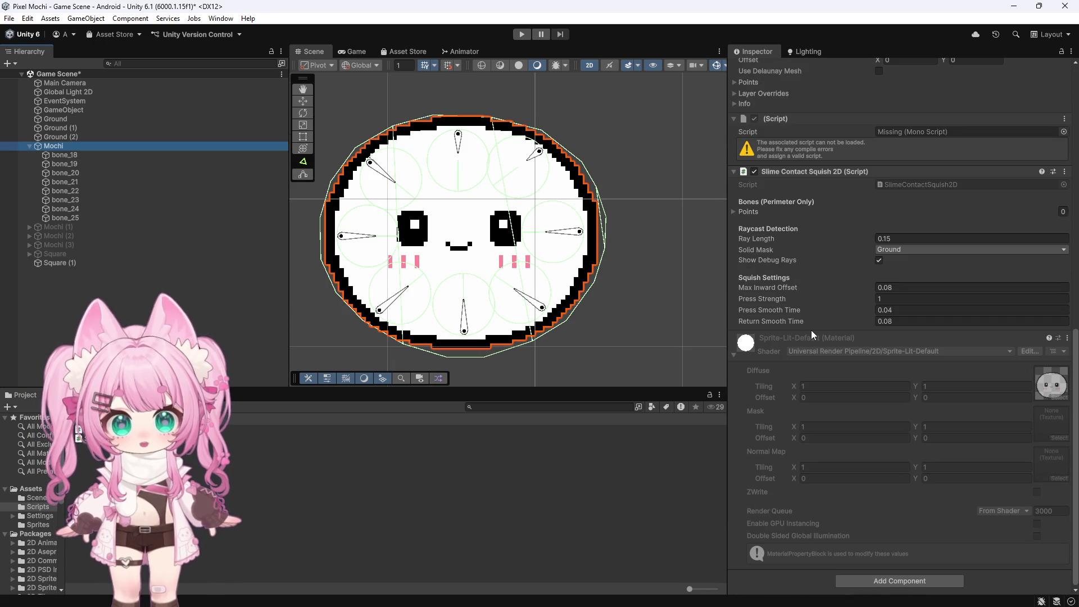
# Expand the Points list, add two elements, and expand Element 0 and Element 1
pyautogui.click(733, 212)
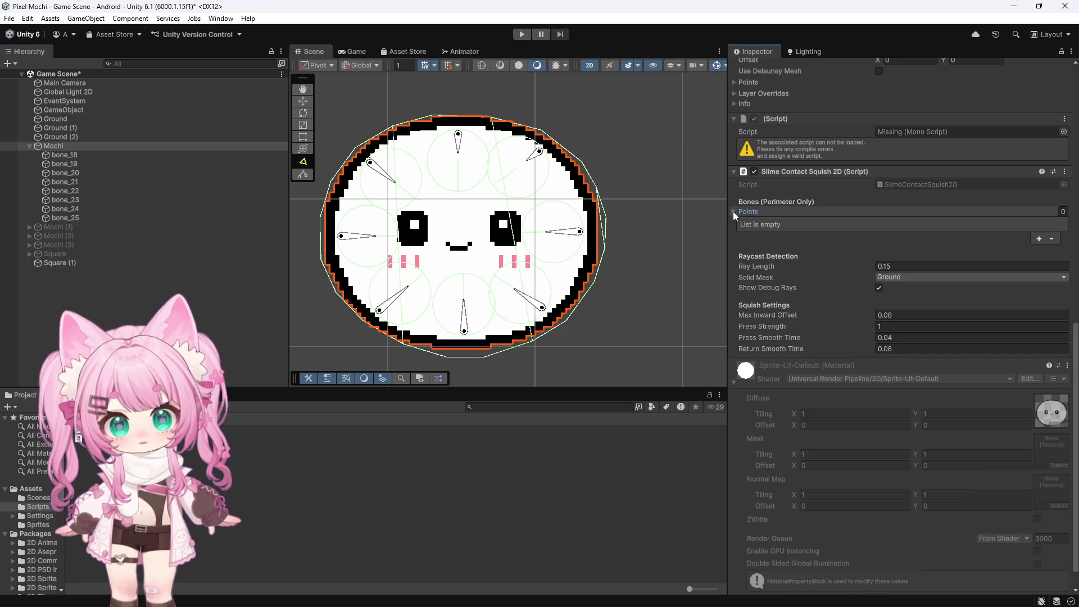
pyautogui.click(1039, 239)
pyautogui.click(1040, 238)
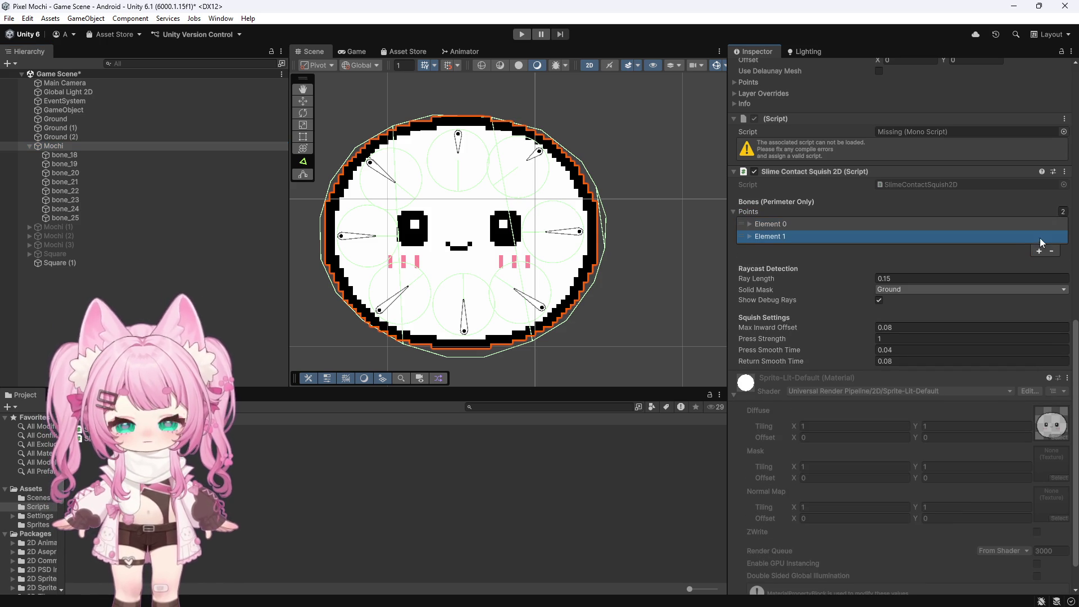
pyautogui.click(753, 225)
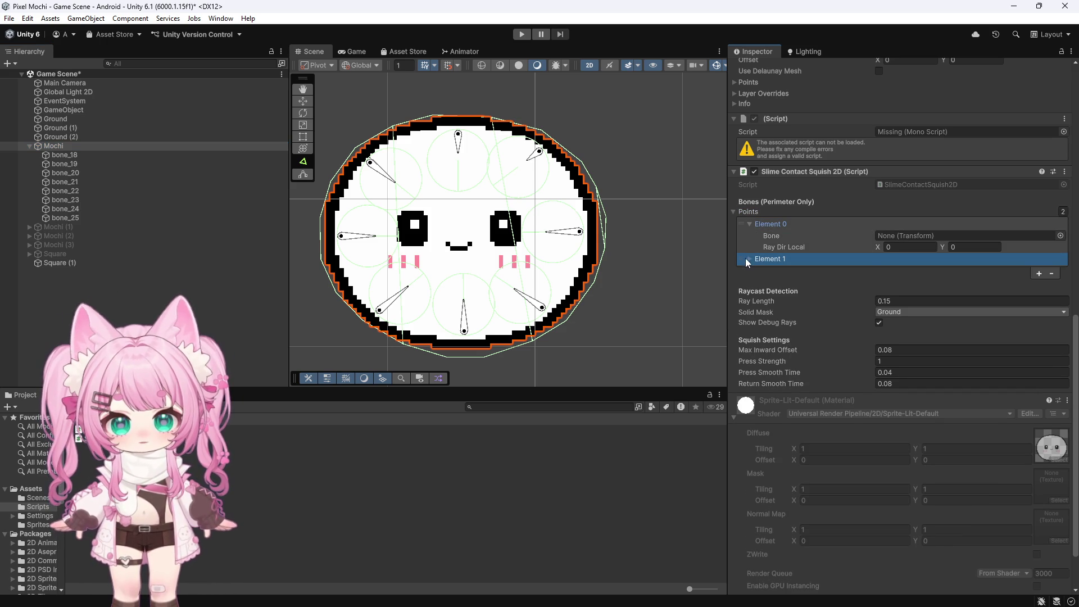
pyautogui.click(750, 259)
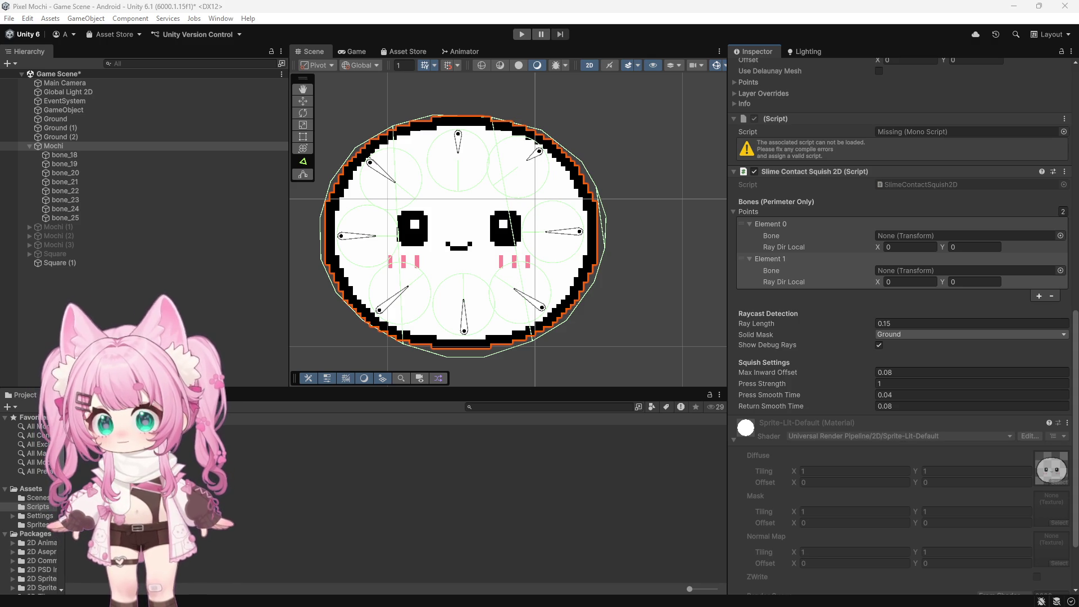
# Select Points Element 1 and open the SlimeContactSquish2D script in Visual Studio
pyautogui.click(770, 259)
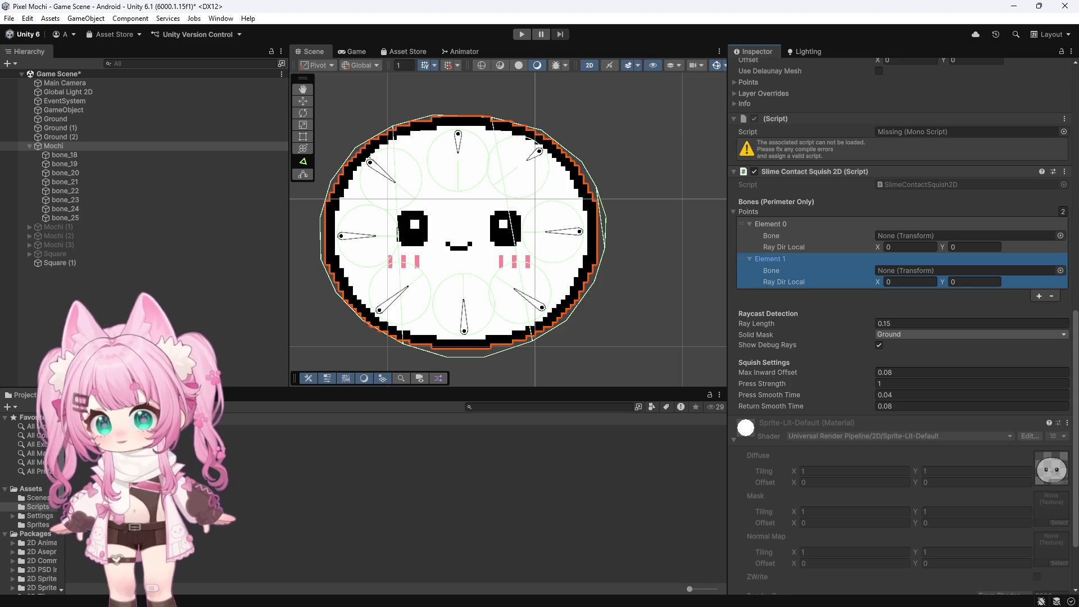
pyautogui.doubleClick(967, 184)
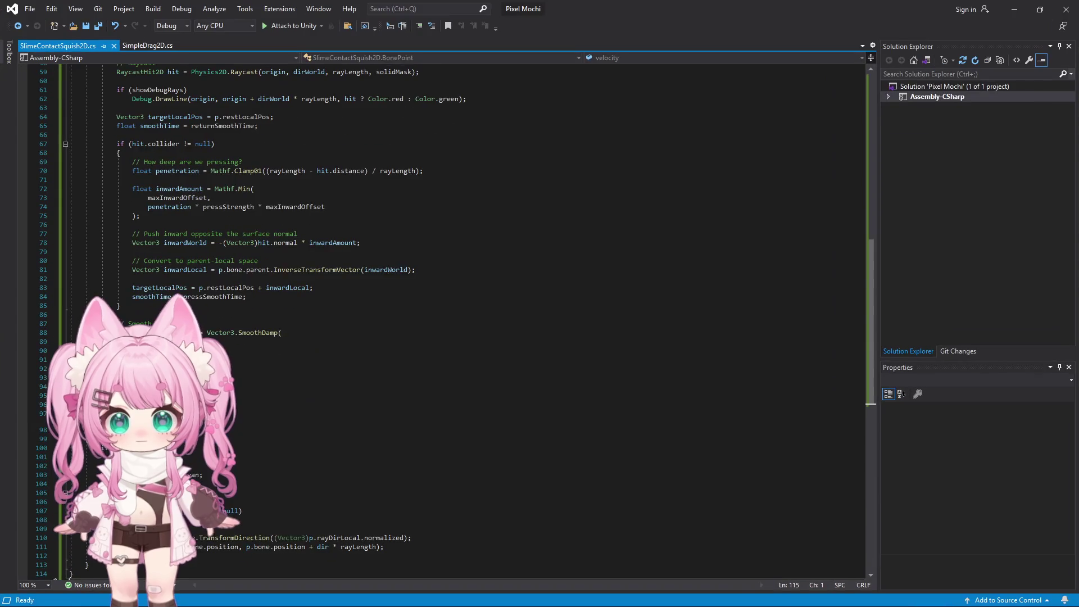
# Replace the script with the per-bone inward-direction code, save all, and return to Unity
pyautogui.hotkey('ctrl', 'a')
pyautogui.hotkey('ctrl', 'v')
pyautogui.scroll(15, 351, 403)
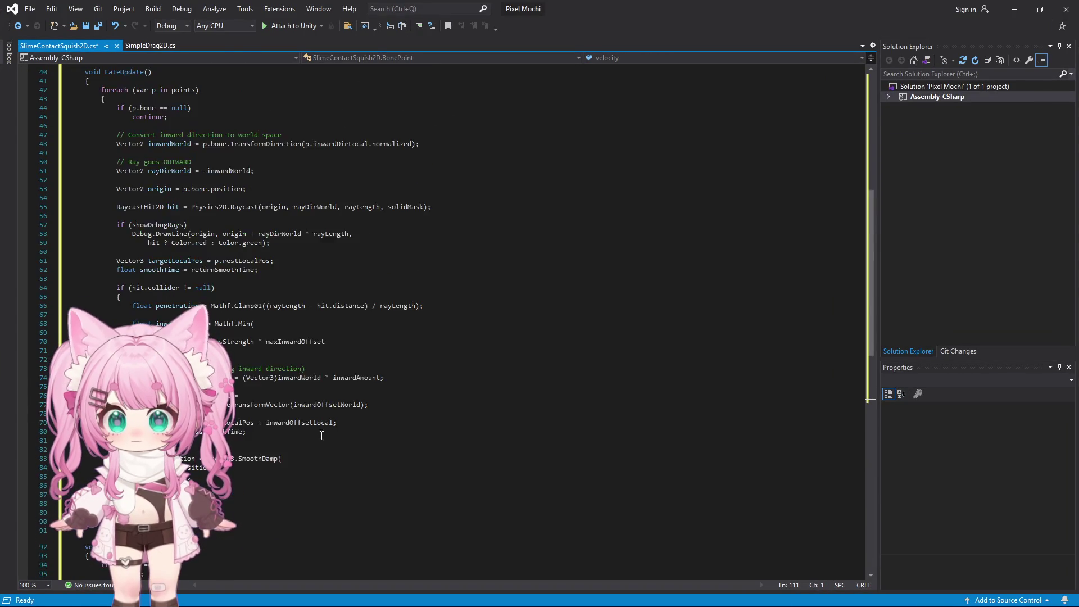
pyautogui.click(34, 9)
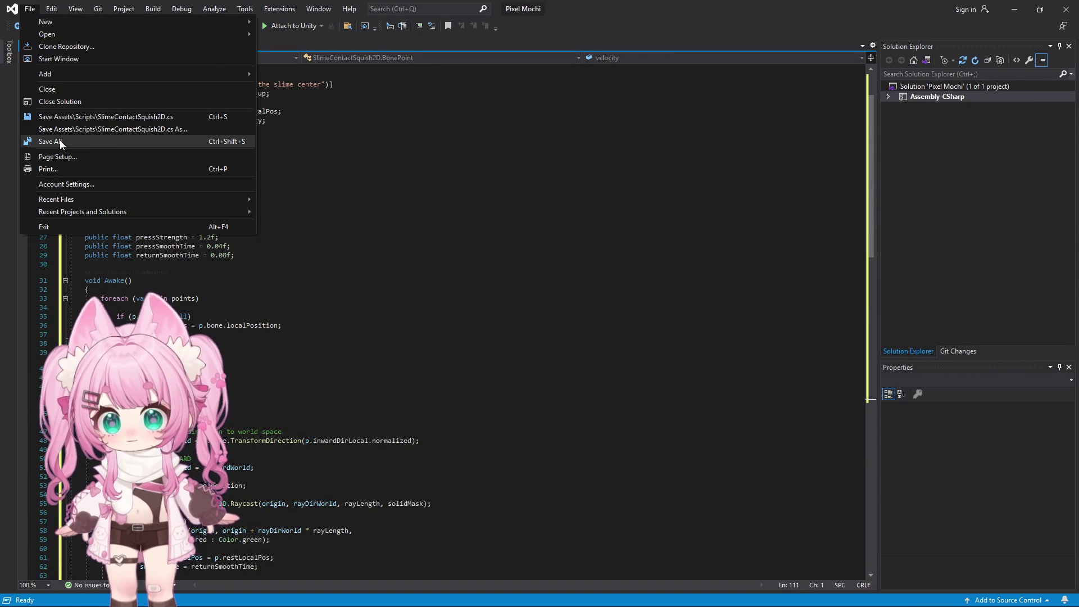
pyautogui.click(39, 140)
pyautogui.click(1015, 9)
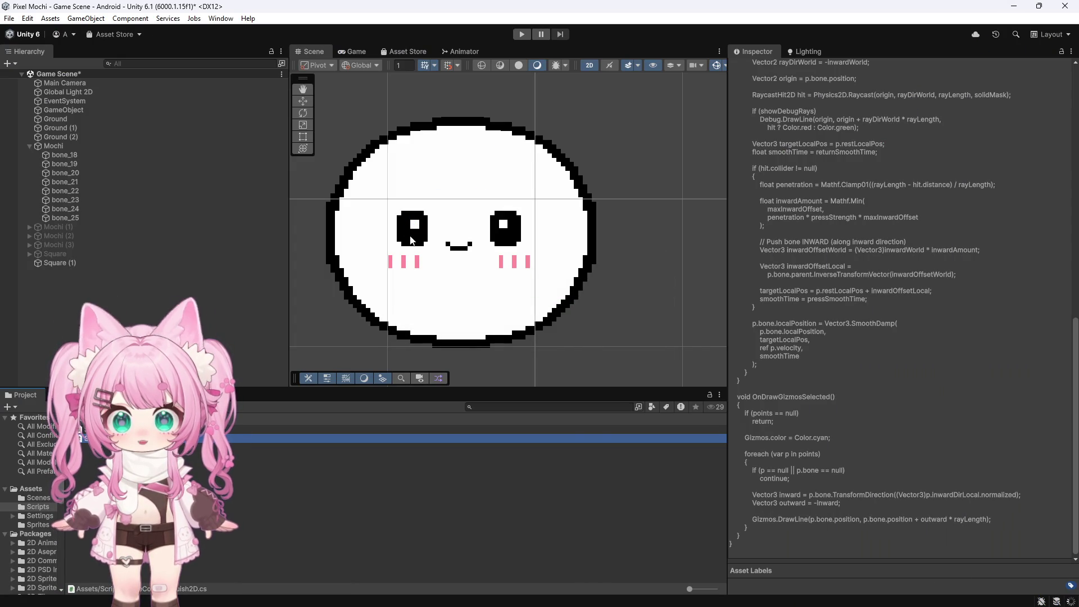
# Assign bone_18 to Element 0's Bone field on Mochi's squish component
pyautogui.click(54, 145)
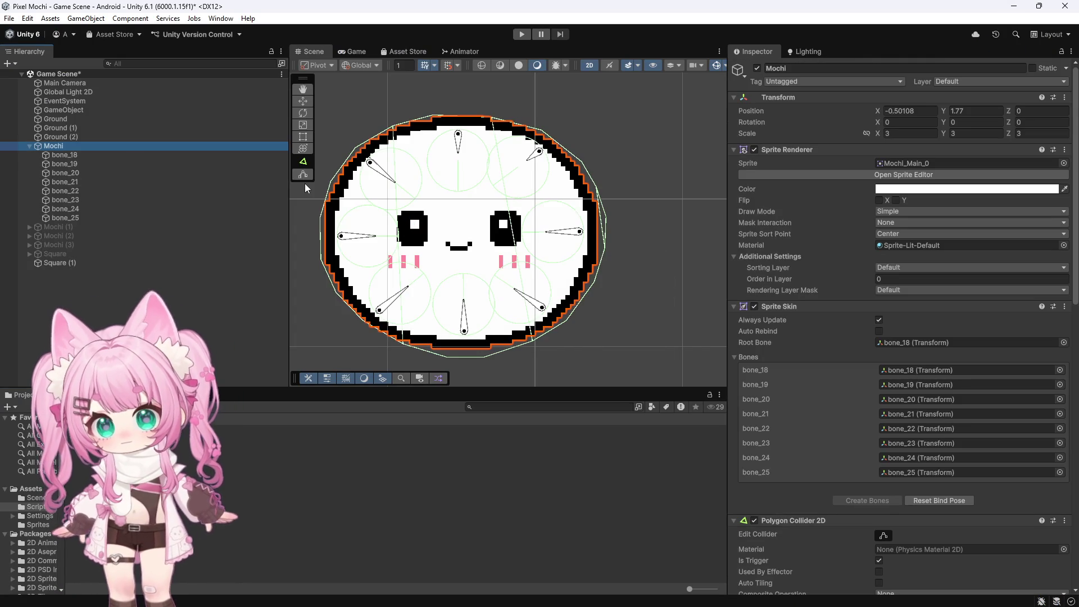
pyautogui.scroll(-5, 787, 323)
pyautogui.scroll(-10, 794, 318)
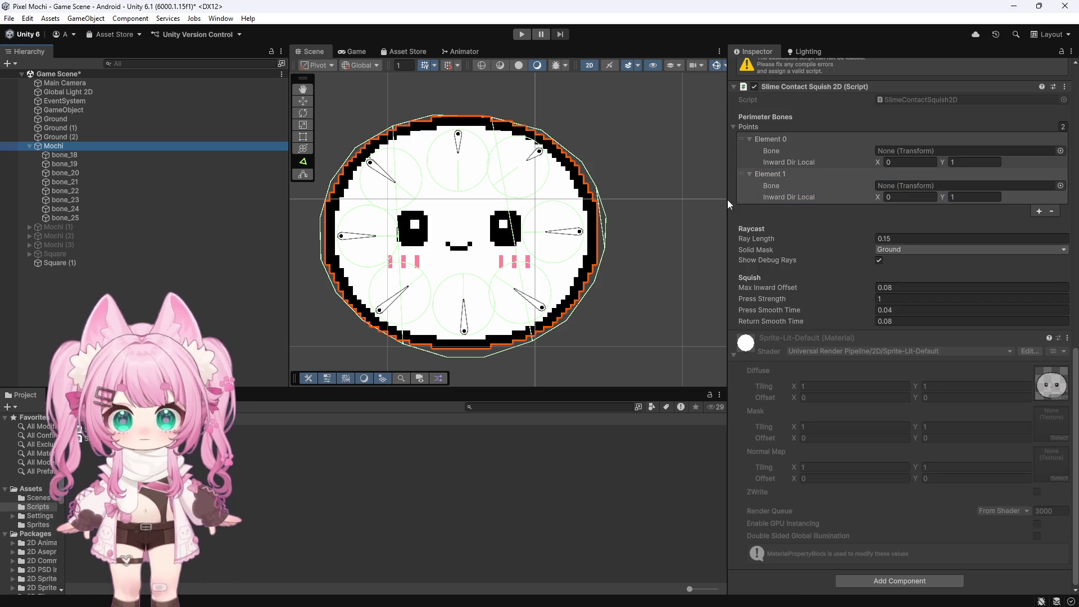
pyautogui.moveTo(64, 156)
pyautogui.mouseDown()
pyautogui.moveTo(836, 178)
pyautogui.moveTo(903, 152)
pyautogui.mouseUp()
pyautogui.scroll(1, 410, 110)
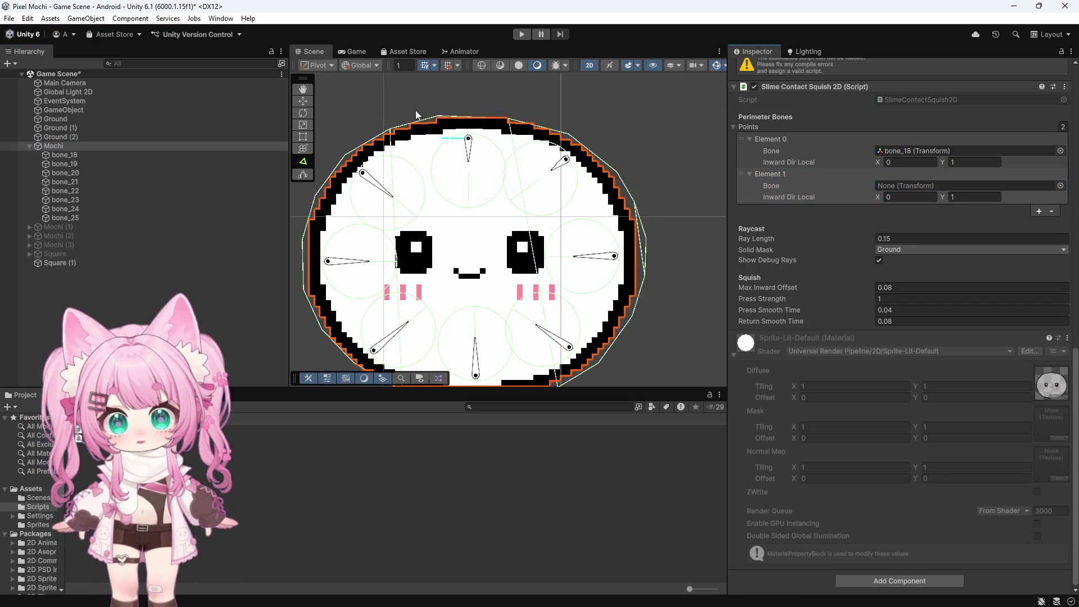
pyautogui.scroll(5, 469, 120)
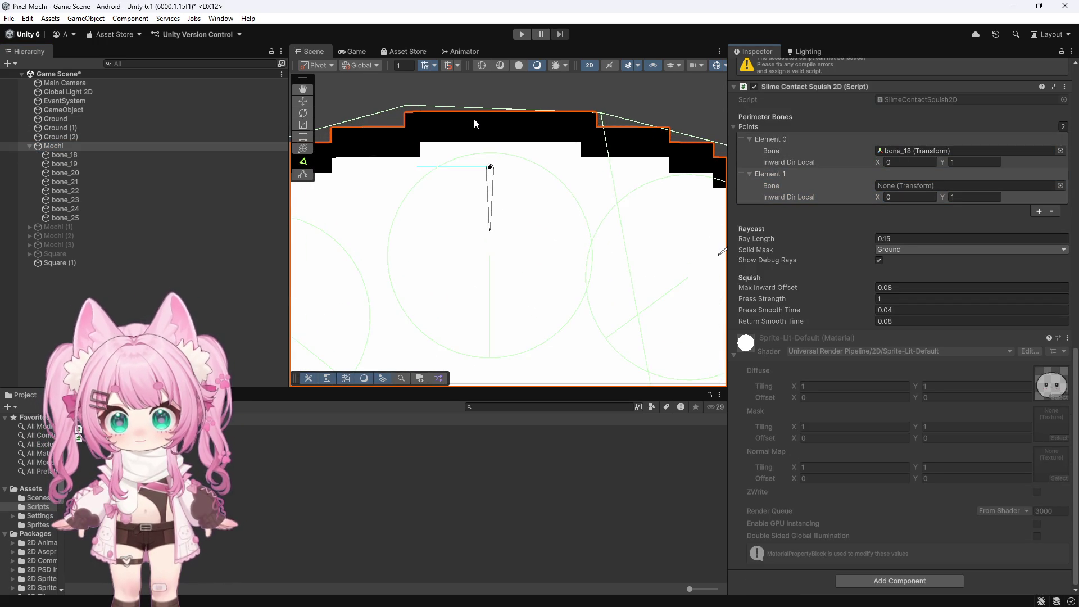
pyautogui.scroll(-3, 474, 118)
# Assign bone_19 to Element 1's Bone field, then check bone_19 and reselect Mochi
pyautogui.click(780, 198)
pyautogui.click(62, 164)
pyautogui.moveTo(68, 167)
pyautogui.mouseDown()
pyautogui.moveTo(398, 217)
pyautogui.moveTo(933, 187)
pyautogui.mouseUp()
pyautogui.scroll(-3, 538, 190)
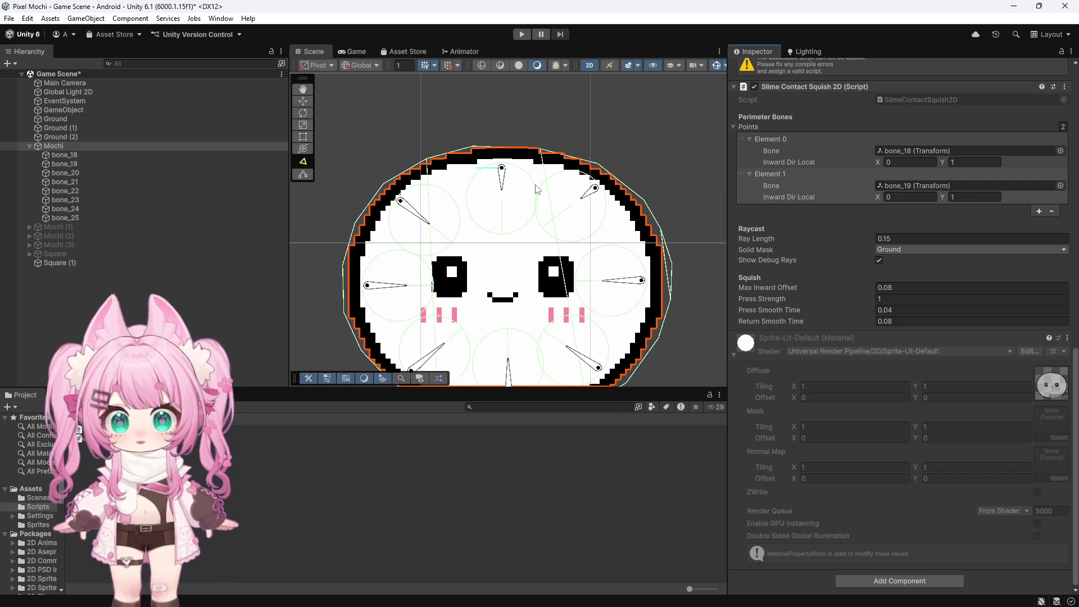
pyautogui.scroll(1, 487, 210)
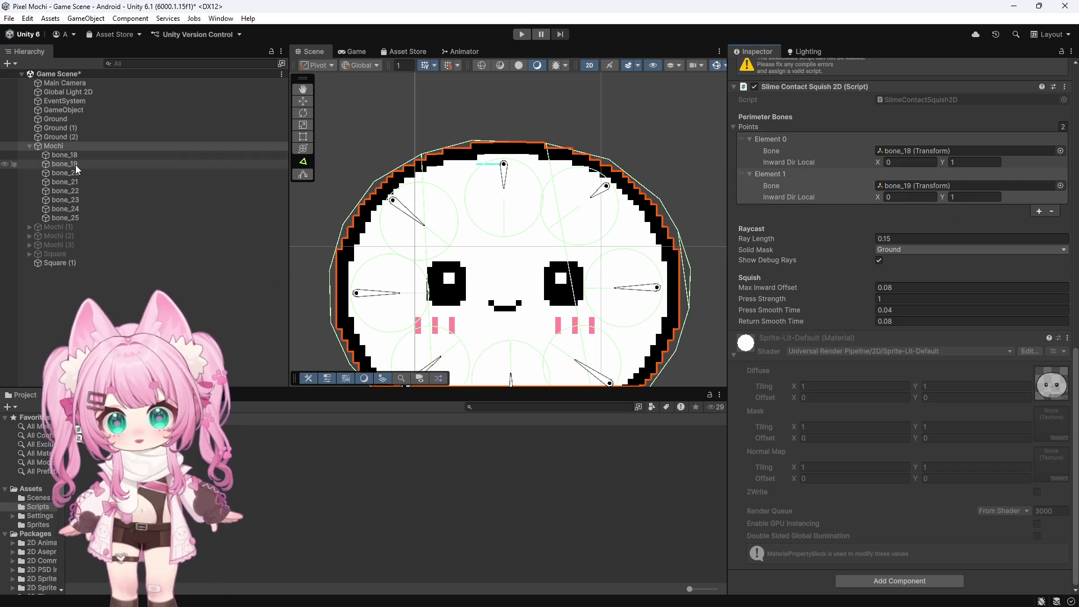
pyautogui.click(76, 164)
pyautogui.scroll(-2, 450, 169)
pyautogui.scroll(3, 533, 328)
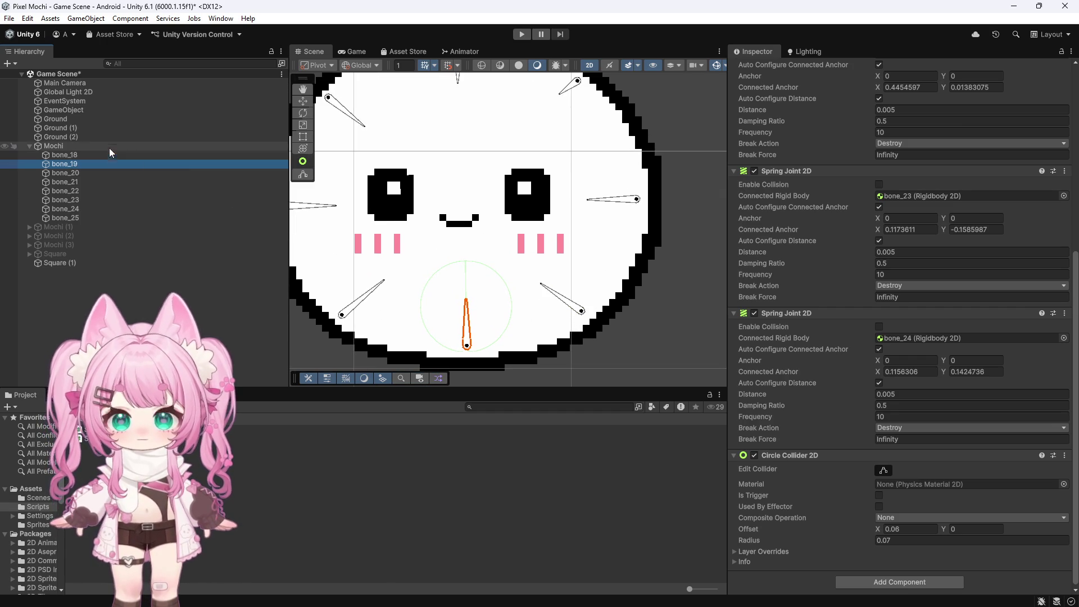
pyautogui.click(87, 145)
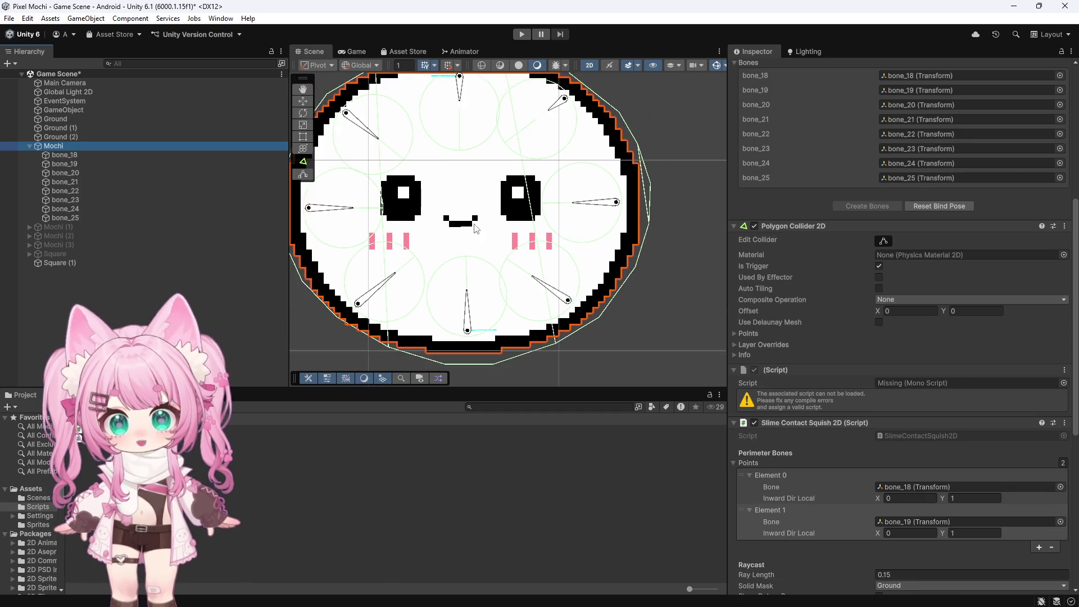
pyautogui.scroll(-2, 475, 228)
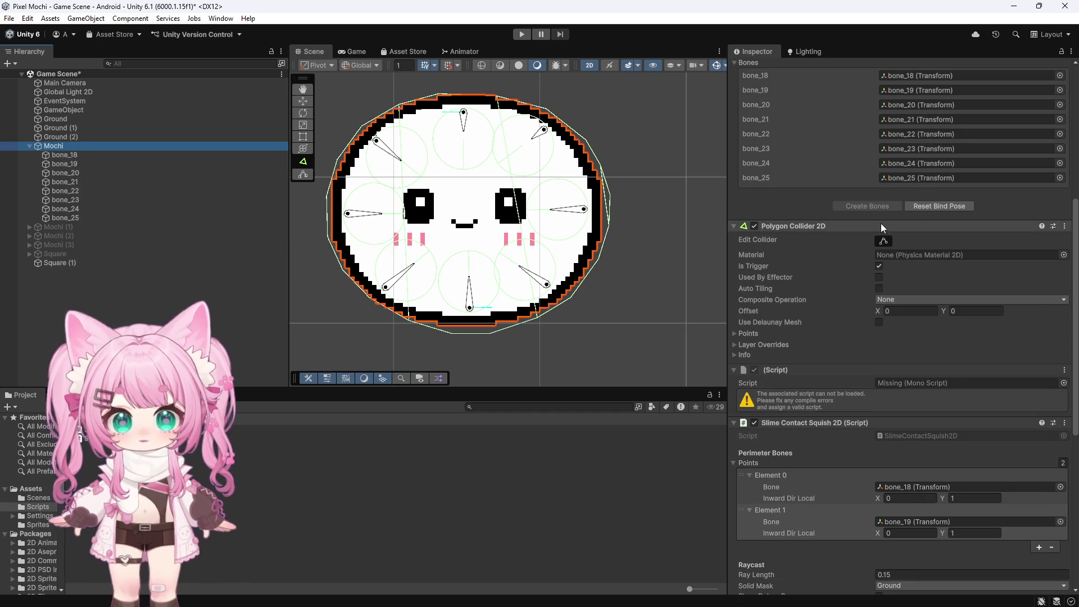
pyautogui.scroll(2, 846, 216)
pyautogui.scroll(-8, 827, 213)
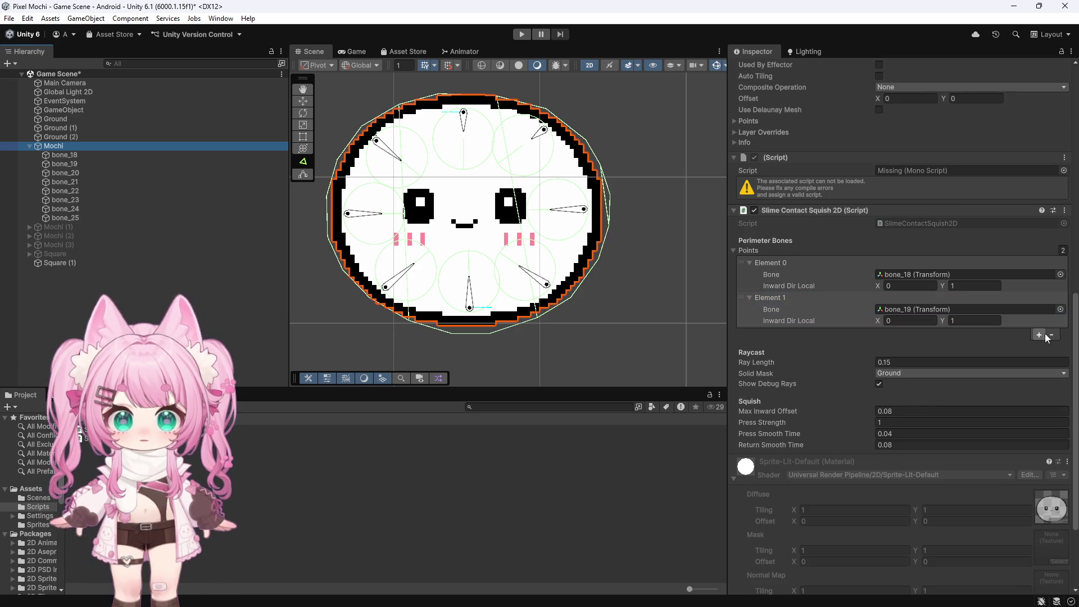
# Add Elements 2 and 3 and clear their duplicated bone_19 references
pyautogui.click(1040, 335)
pyautogui.click(1040, 347)
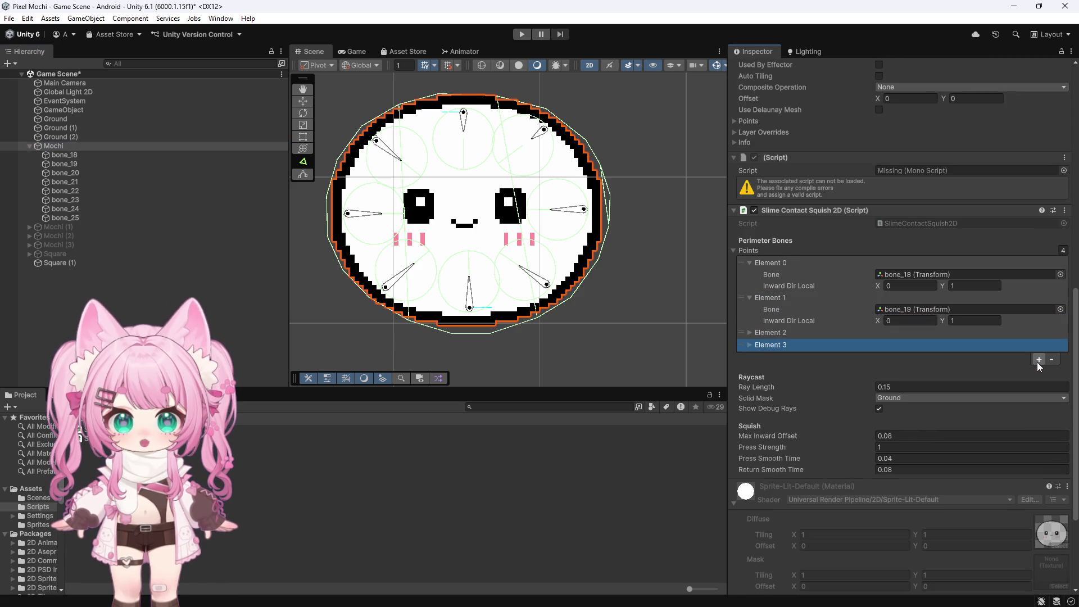
pyautogui.click(748, 332)
pyautogui.click(752, 367)
pyautogui.click(925, 344)
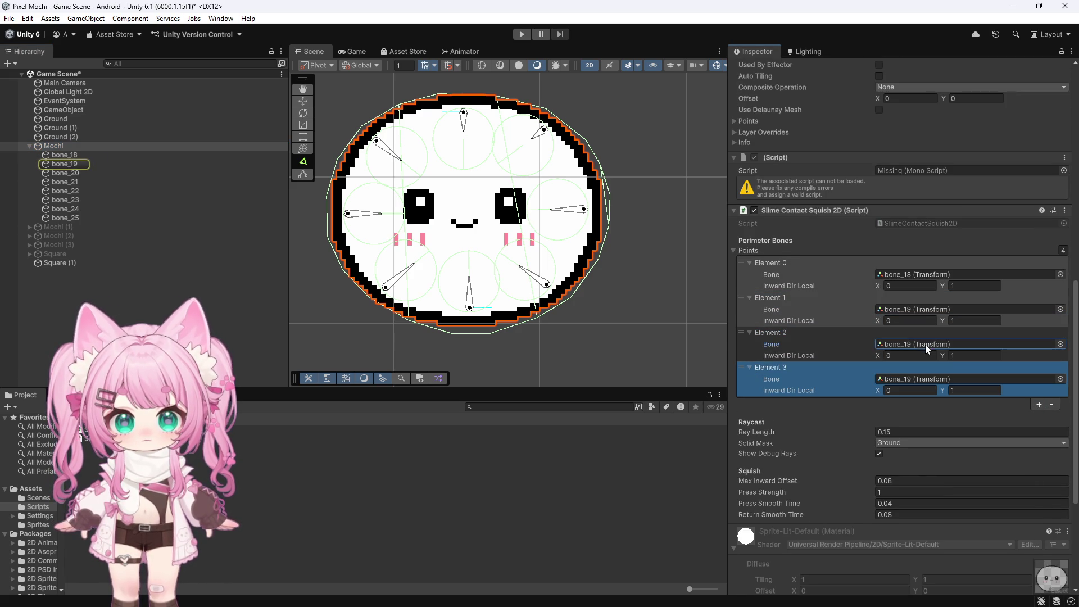
pyautogui.press('Delete')
pyautogui.click(900, 379)
pyautogui.press('Delete')
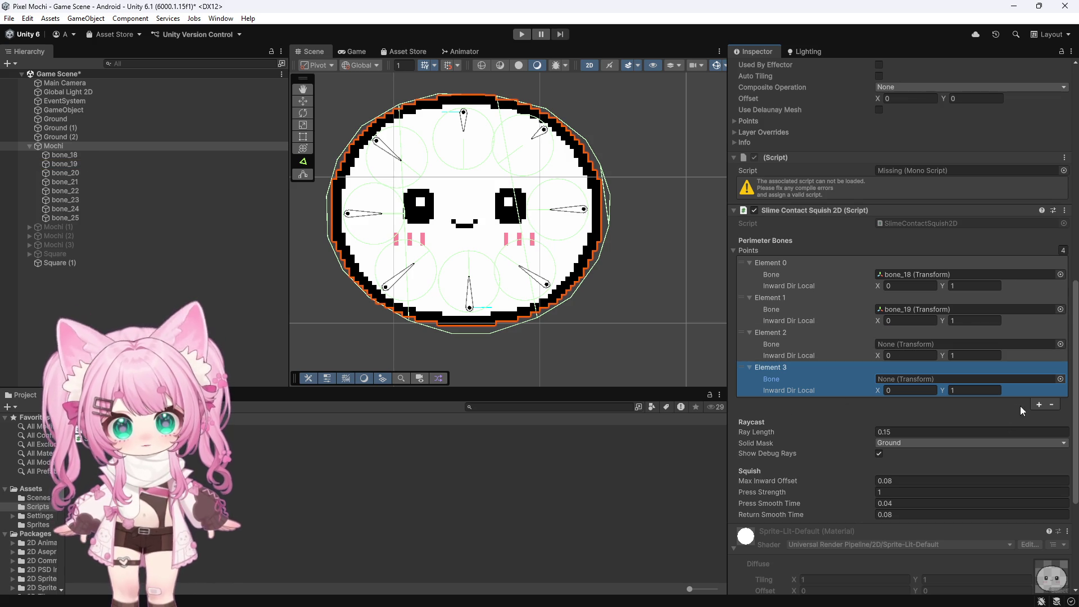
# Grow the Points list to 8 elements and expand Elements 4 through 7
pyautogui.click(1039, 405)
pyautogui.click(1037, 416)
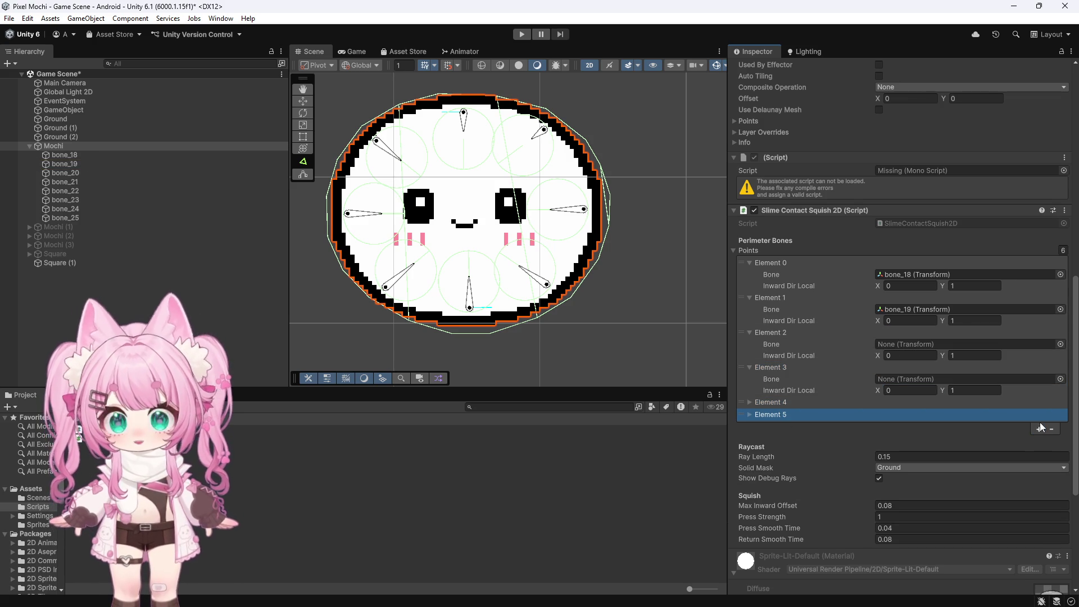
pyautogui.click(1037, 431)
pyautogui.click(1040, 441)
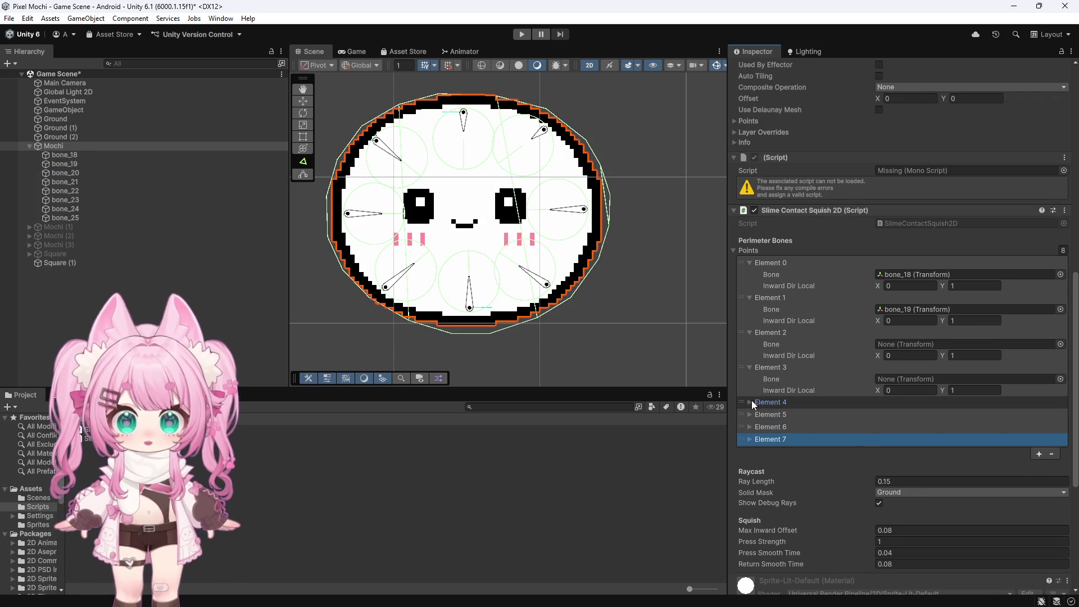
pyautogui.click(751, 402)
pyautogui.click(752, 437)
pyautogui.click(751, 472)
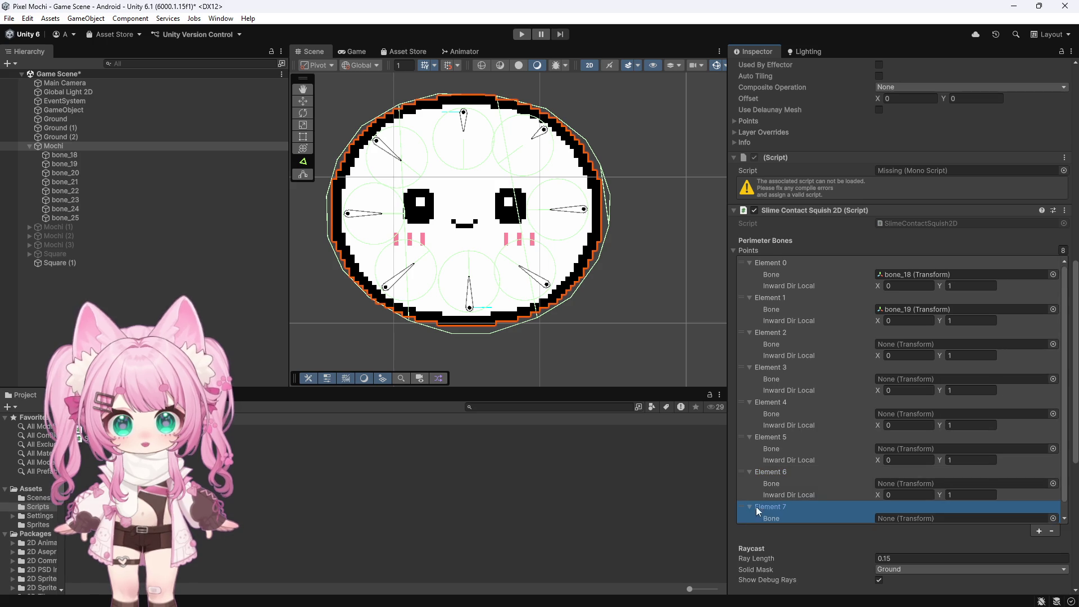
pyautogui.click(750, 508)
pyautogui.scroll(-1, 887, 452)
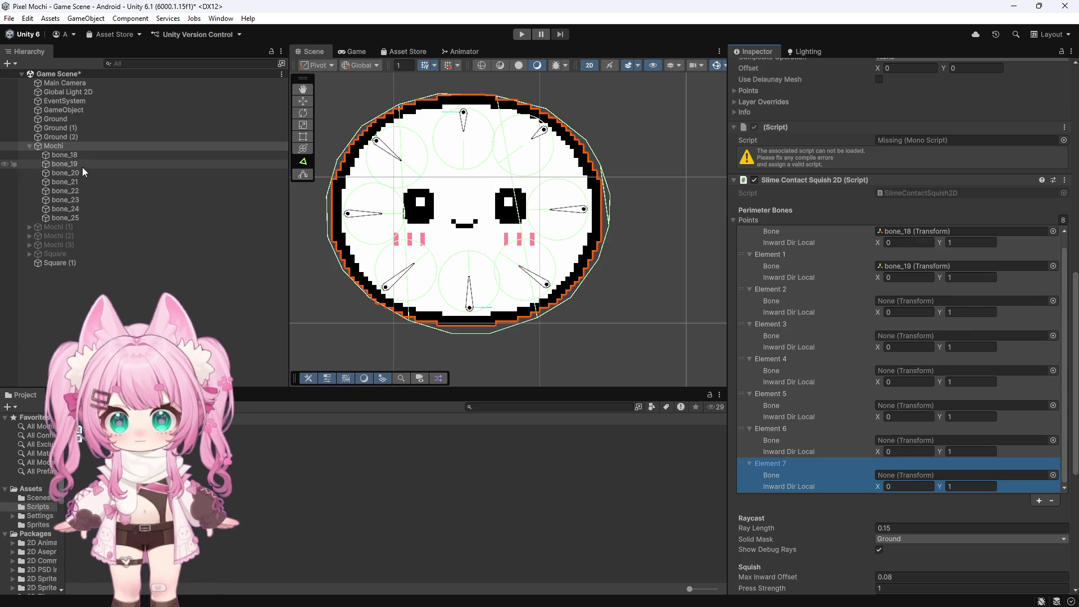
# Assign bone_20, bone_21, bone_22 and bone_23 to Elements 2 through 5
pyautogui.moveTo(62, 173); pyautogui.dragTo(922, 302)
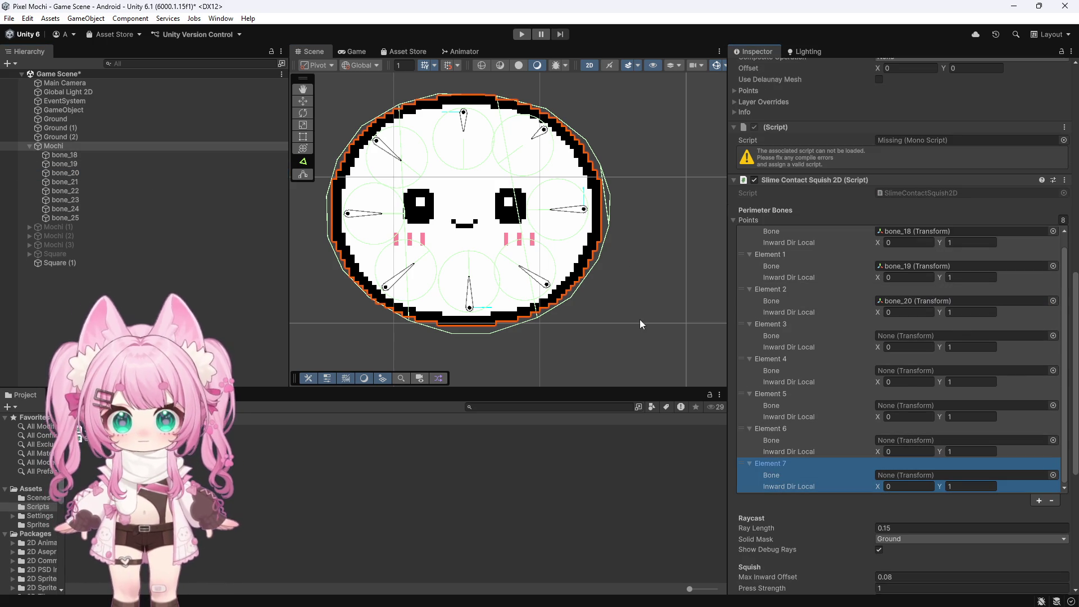
pyautogui.moveTo(65, 182)
pyautogui.mouseDown()
pyautogui.moveTo(896, 309)
pyautogui.moveTo(899, 336)
pyautogui.mouseUp()
pyautogui.moveTo(63, 191)
pyautogui.mouseDown()
pyautogui.moveTo(832, 467)
pyautogui.moveTo(841, 372)
pyautogui.moveTo(888, 372)
pyautogui.mouseUp()
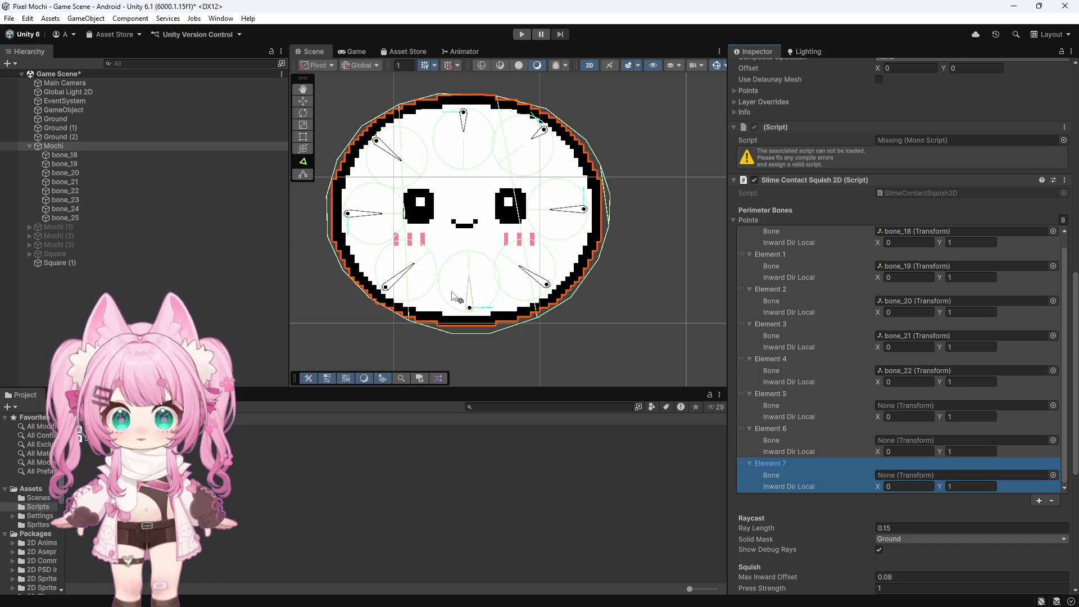
pyautogui.moveTo(70, 202)
pyautogui.mouseDown()
pyautogui.moveTo(911, 352)
pyautogui.moveTo(893, 407)
pyautogui.moveTo(68, 211)
pyautogui.moveTo(885, 441)
pyautogui.moveTo(66, 219)
pyautogui.moveTo(900, 480)
pyautogui.mouseUp()
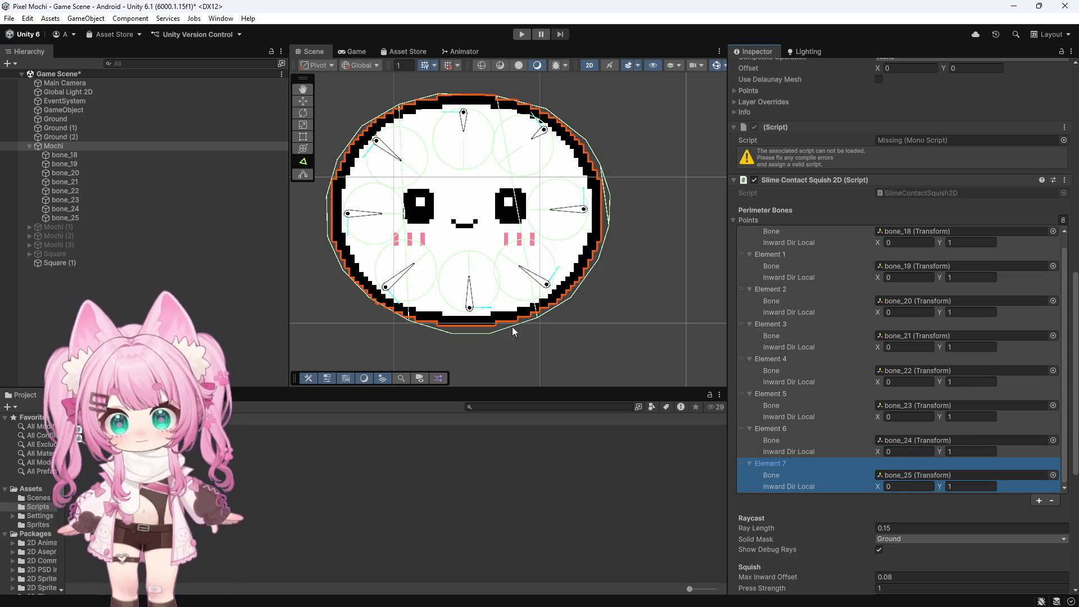
pyautogui.scroll(1, 479, 259)
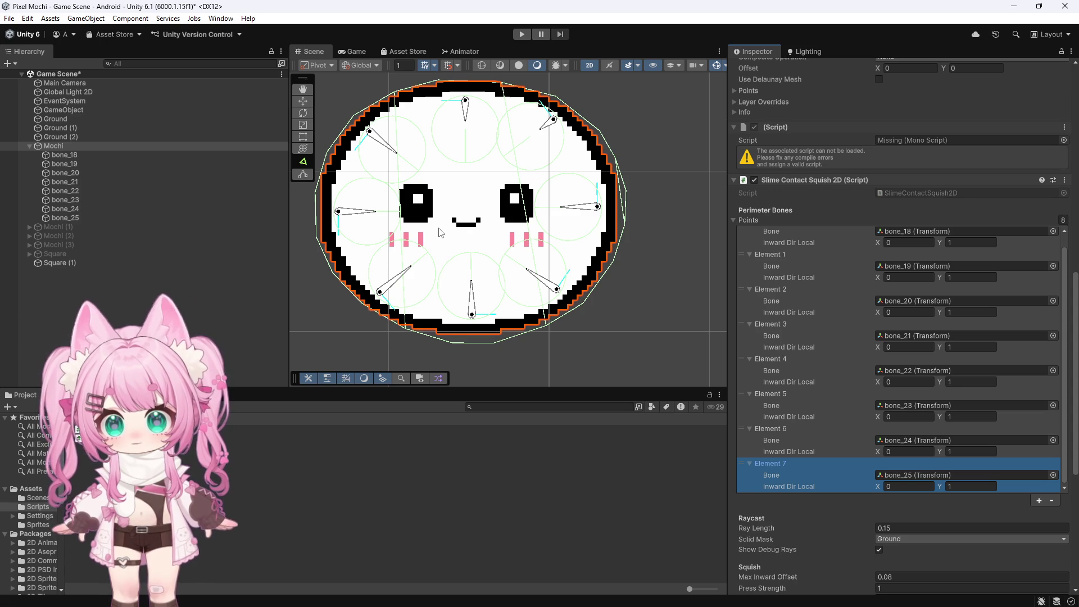
pyautogui.scroll(3, 779, 302)
pyautogui.scroll(-1, 593, 276)
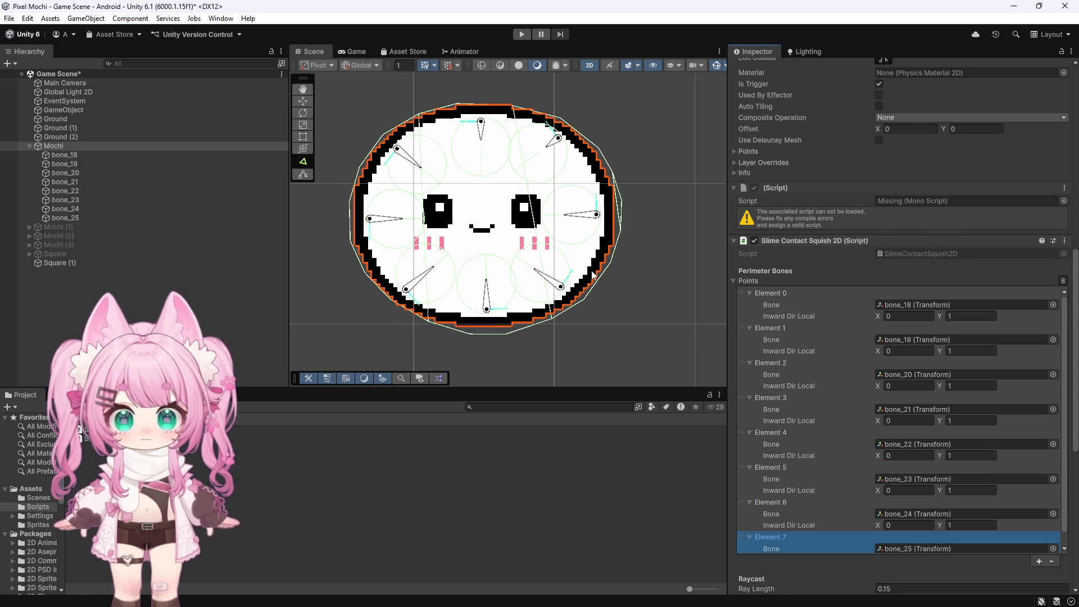
pyautogui.scroll(-1, 592, 275)
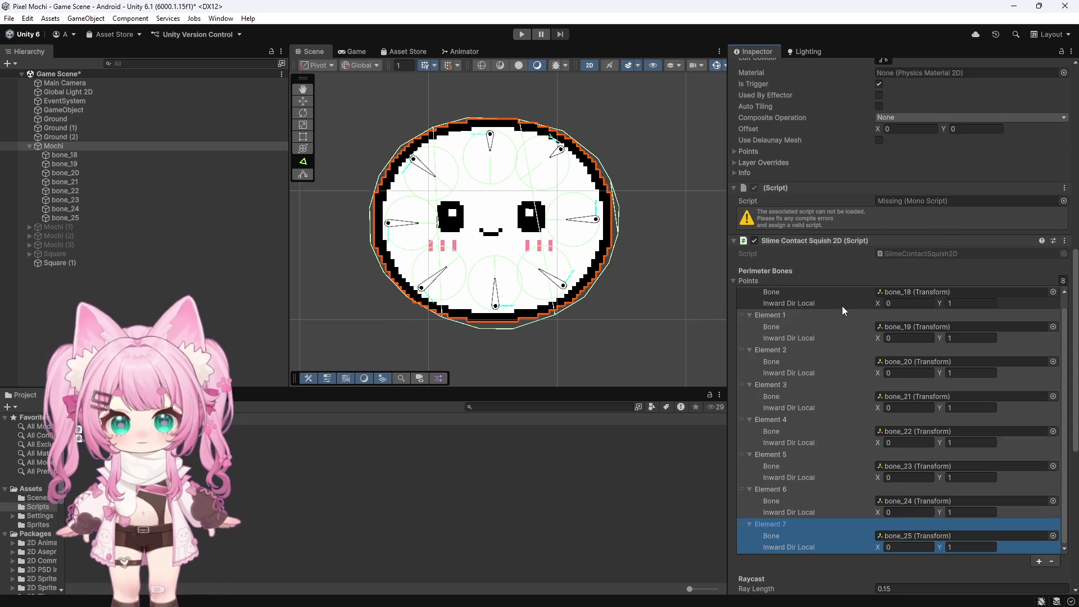
pyautogui.scroll(-6, 827, 312)
pyautogui.scroll(2, 821, 314)
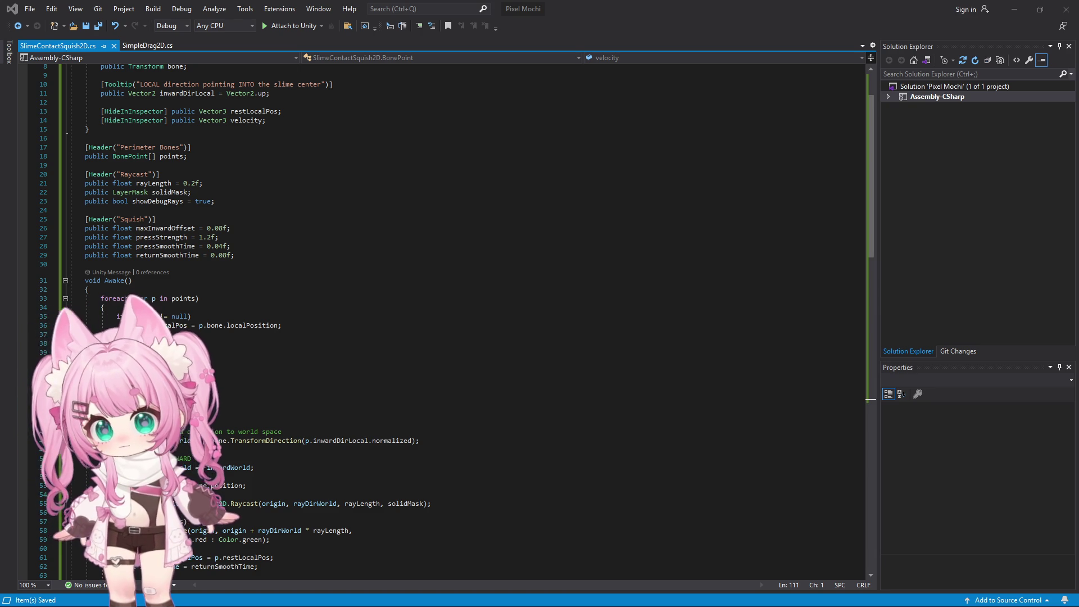
# Replace the entire SlimeContactSquish2D.cs contents with the new outward-raycasting code
pyautogui.click(465, 319)
pyautogui.hotkey('ctrl', 'a')
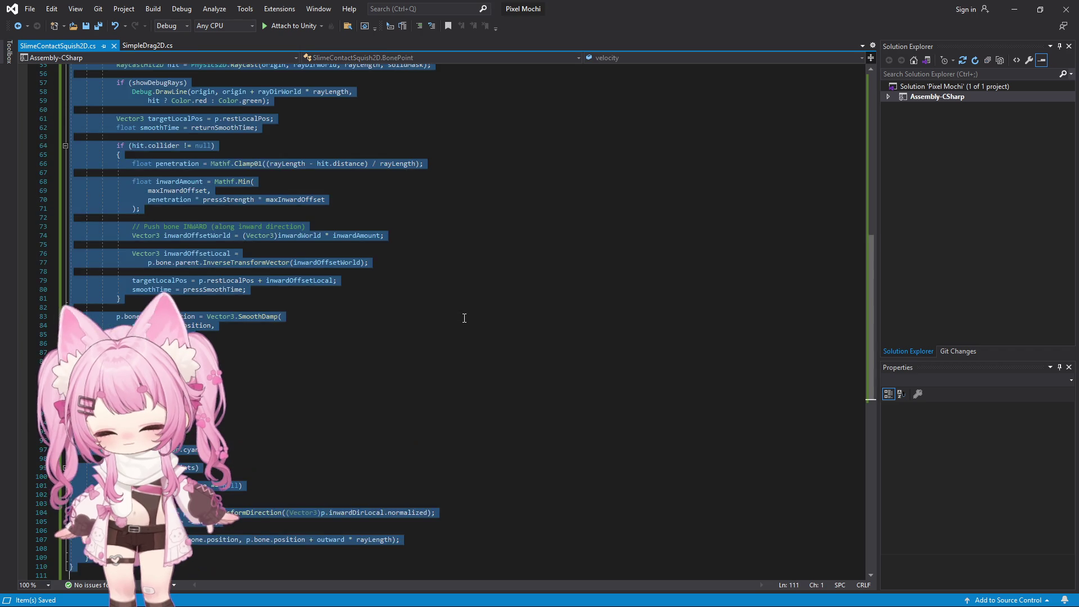
pyautogui.hotkey('ctrl', 'v')
pyautogui.scroll(20, 443, 335)
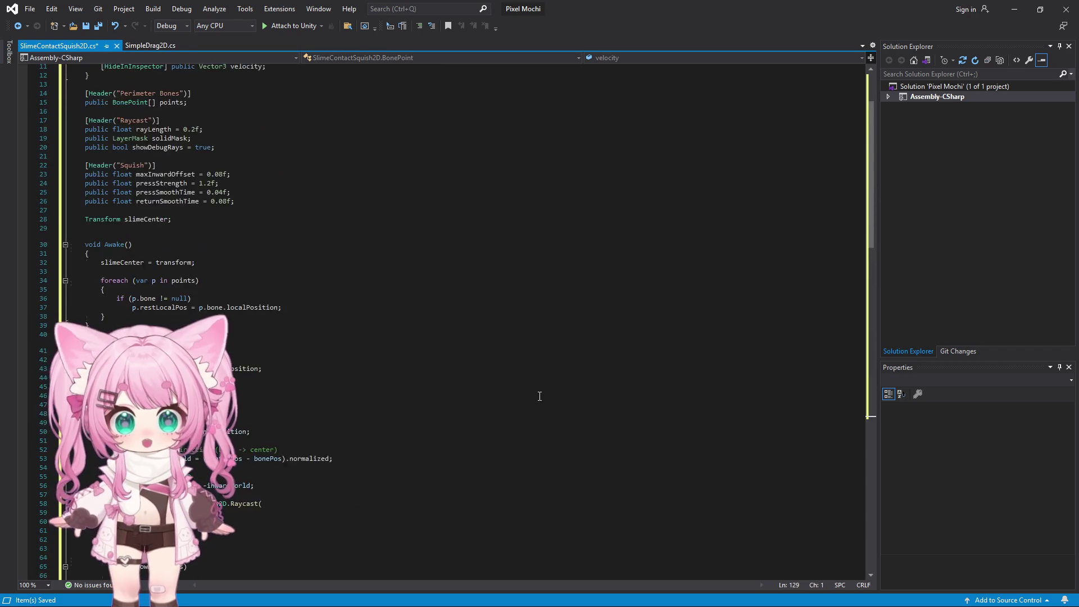
pyautogui.scroll(-20, 417, 393)
pyautogui.scroll(18, 423, 400)
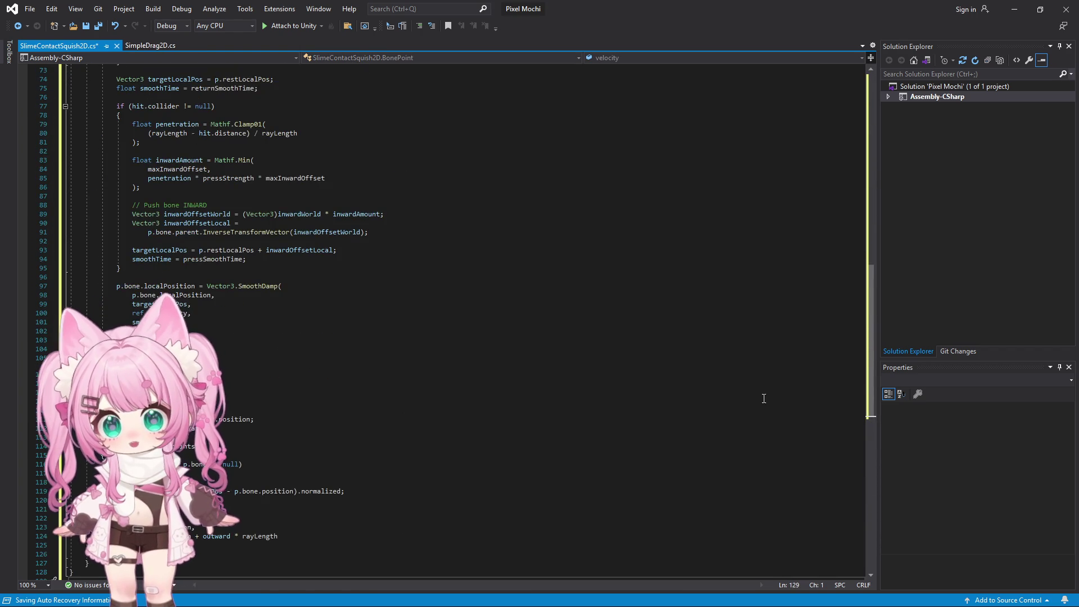
pyautogui.moveTo(872, 275); pyautogui.dragTo(832, 73)
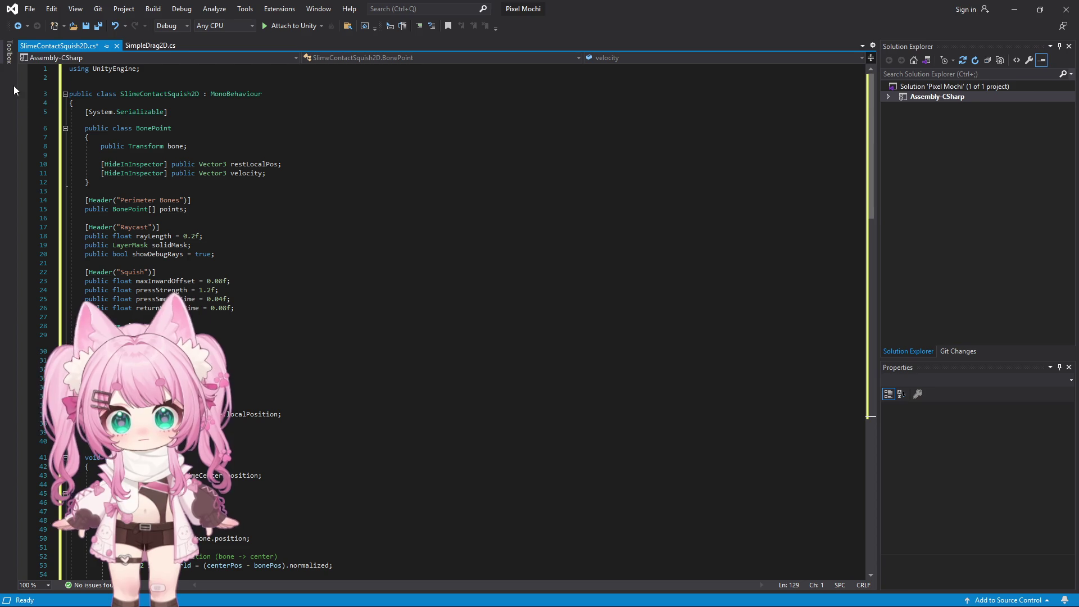
# Save all files in Visual Studio and return to Unity
pyautogui.click(29, 9)
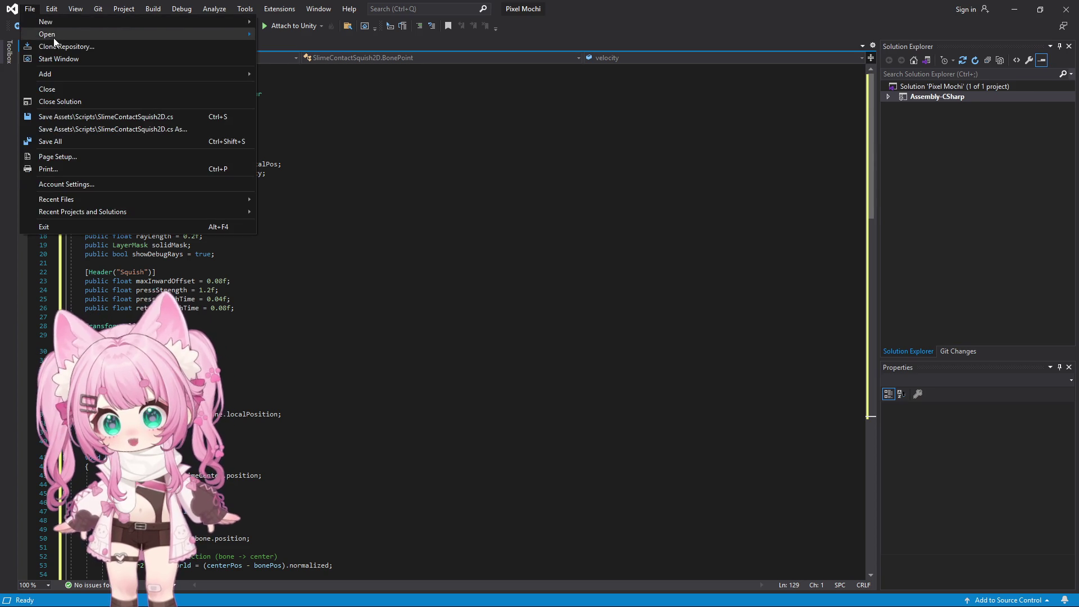
pyautogui.click(59, 142)
pyautogui.click(1015, 9)
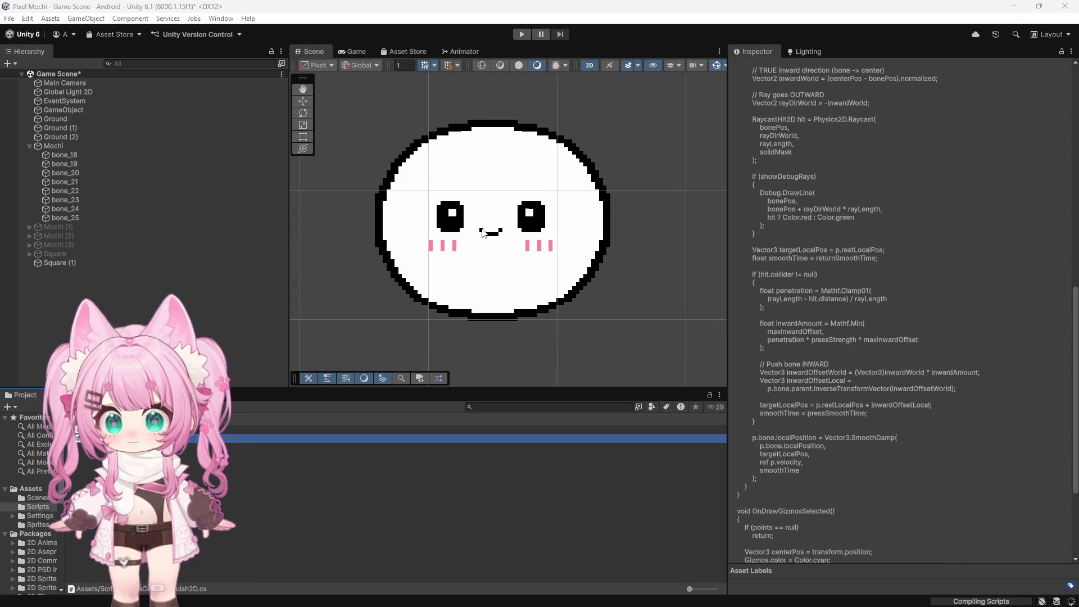
# Select Mochi and toggle its Slime Contact Squish 2D component off and back on
pyautogui.click(54, 146)
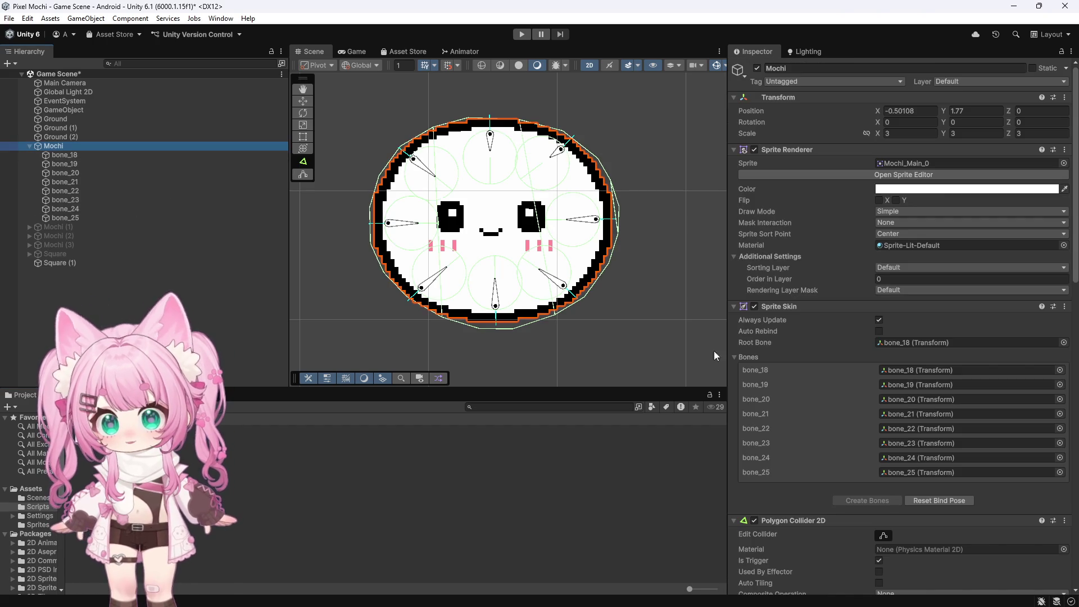
pyautogui.scroll(5, 471, 205)
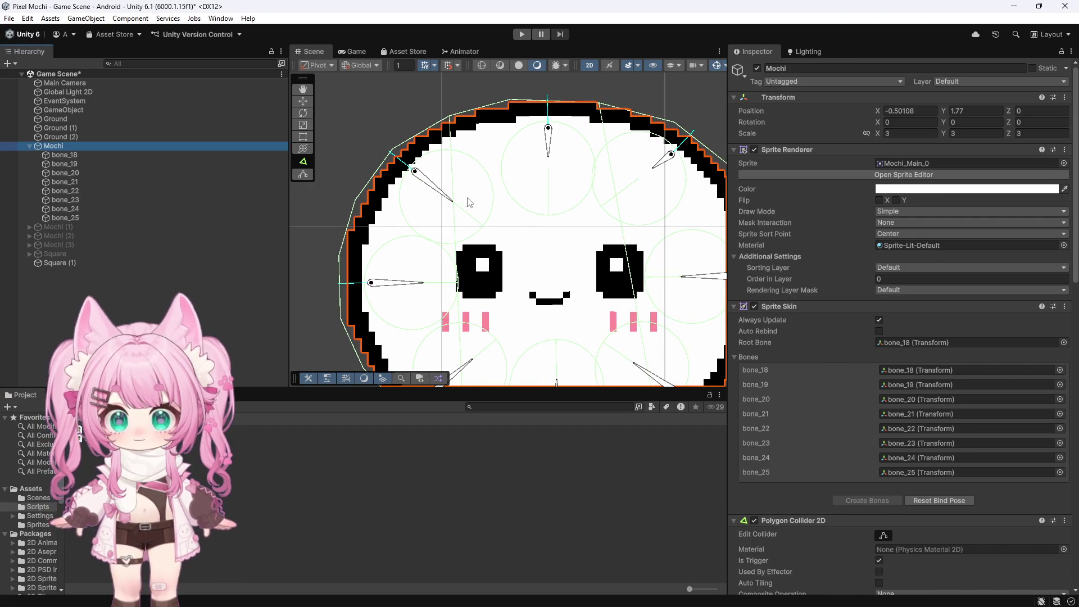
pyautogui.scroll(-3, 464, 205)
pyautogui.scroll(2, 478, 334)
pyautogui.scroll(1, 478, 334)
pyautogui.scroll(2, 478, 334)
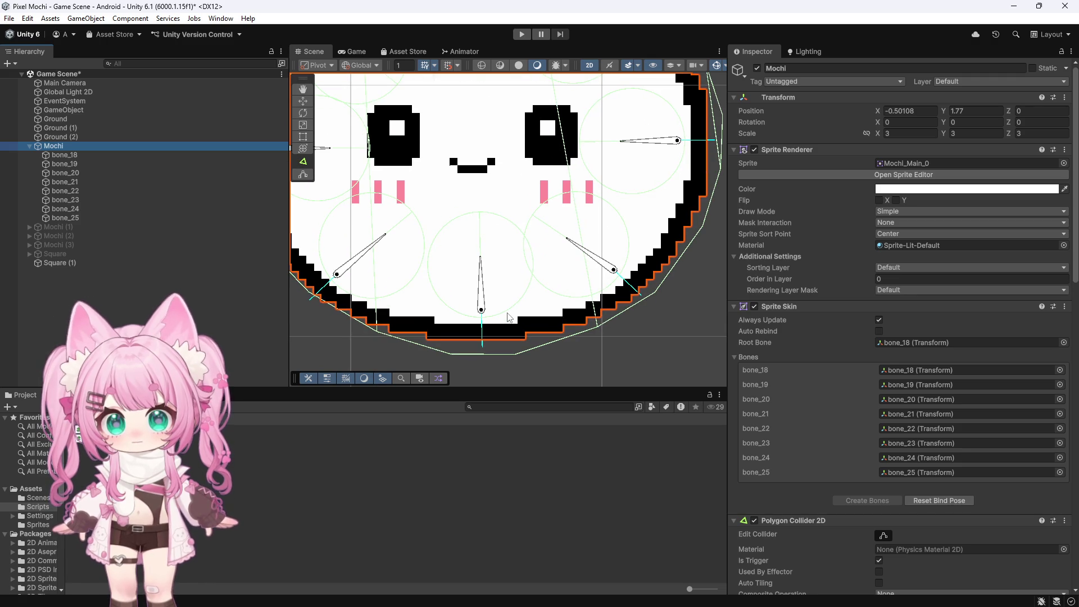
pyautogui.scroll(-3, 444, 194)
pyautogui.scroll(2, 397, 198)
pyautogui.scroll(2, 398, 198)
pyautogui.scroll(3, 409, 168)
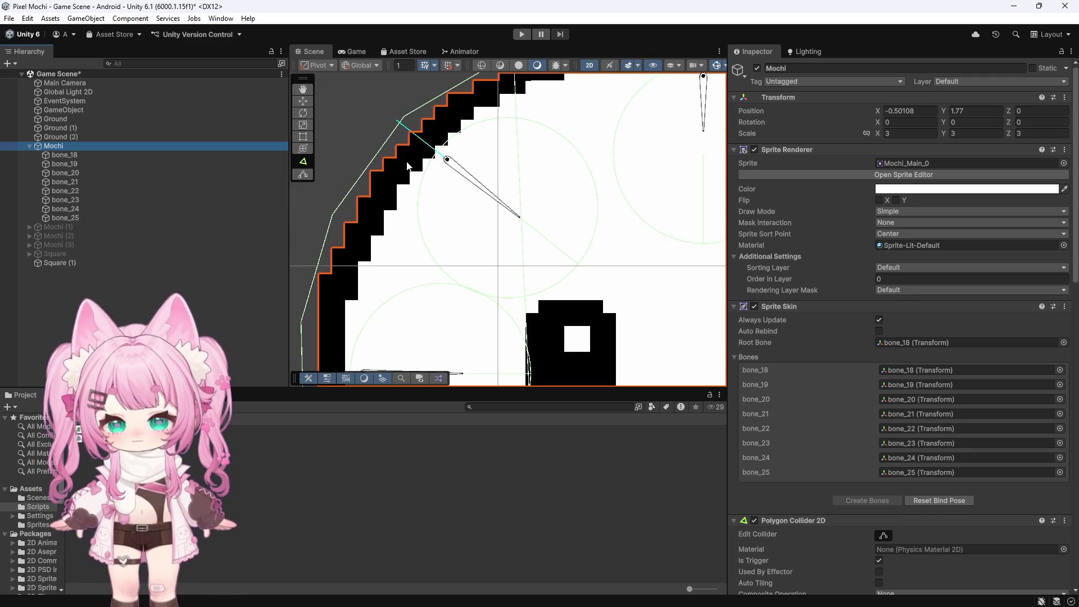
pyautogui.scroll(-1, 409, 167)
pyautogui.scroll(-10, 950, 308)
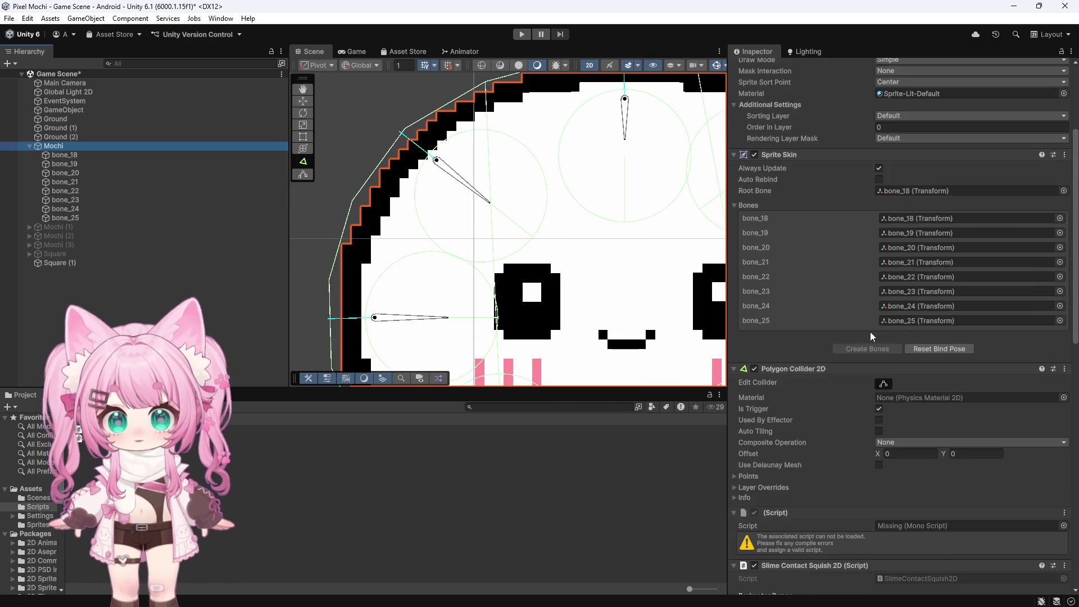
pyautogui.scroll(-2, 858, 329)
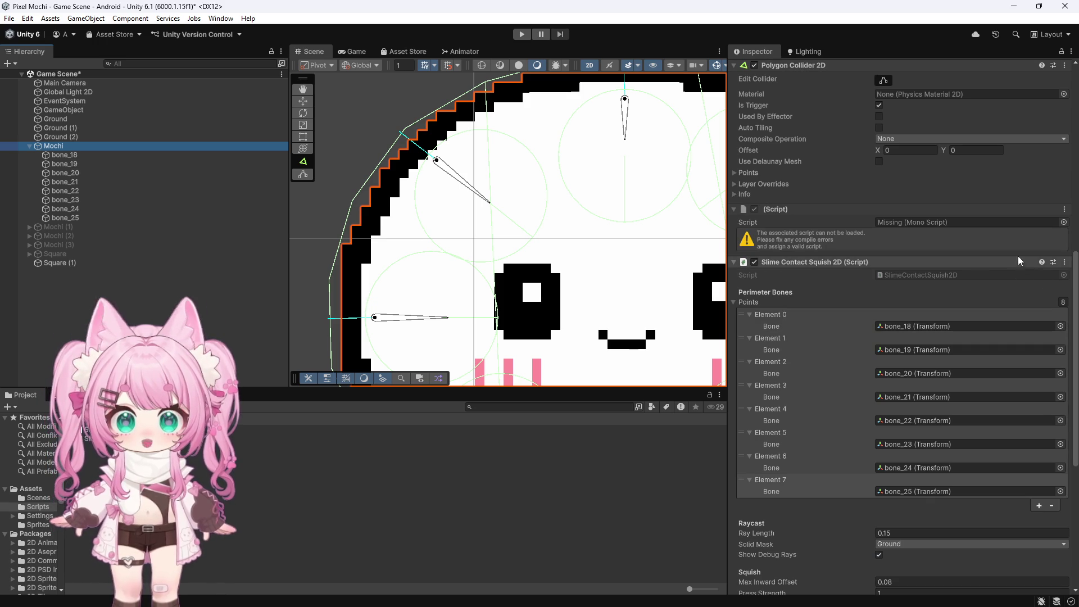
pyautogui.click(754, 262)
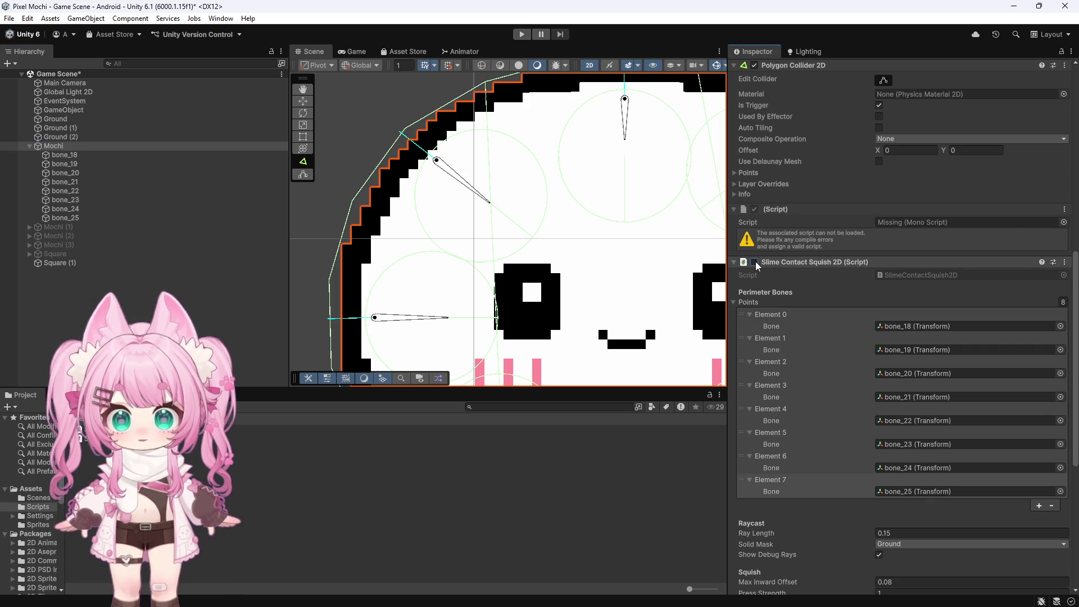
pyautogui.click(755, 262)
pyautogui.scroll(-5, 399, 184)
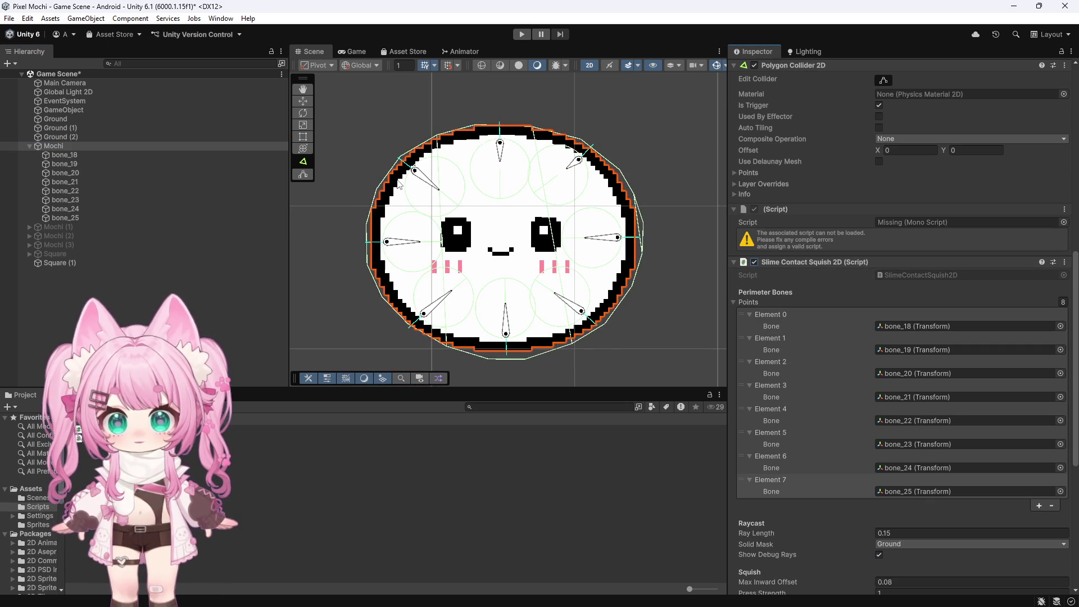
pyautogui.scroll(5, 513, 367)
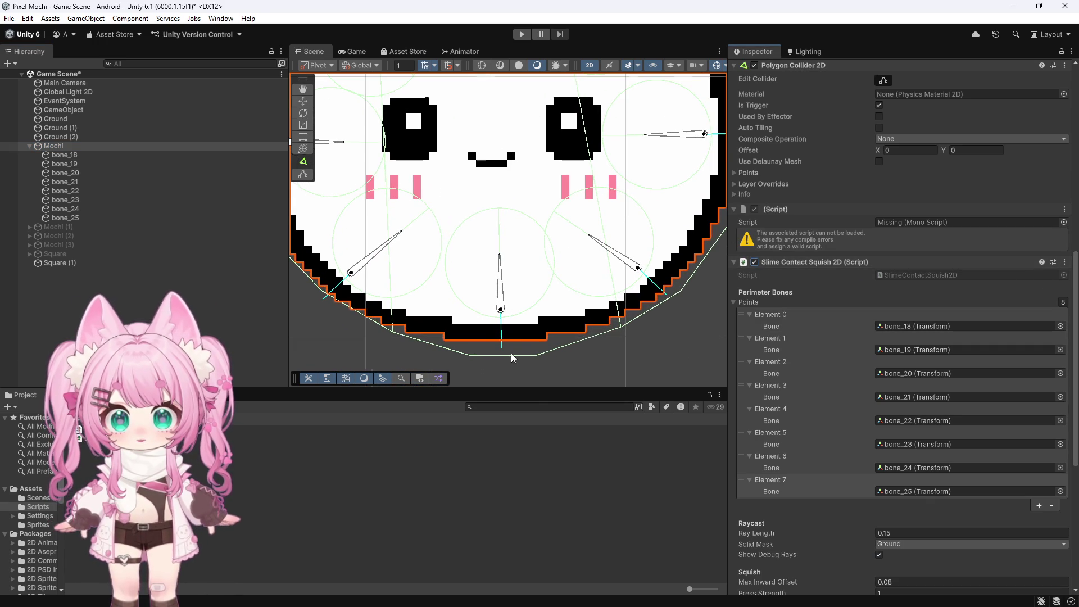
# Put Mochi's Polygon Collider 2D into Edit Collider mode
pyautogui.click(61, 146)
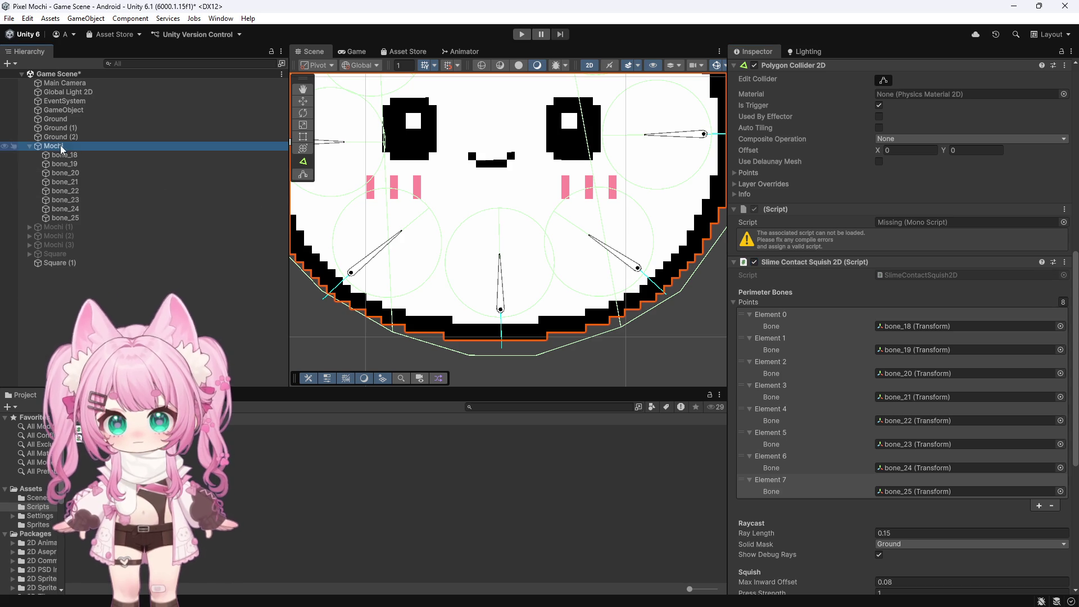
pyautogui.scroll(5, 857, 255)
pyautogui.click(884, 232)
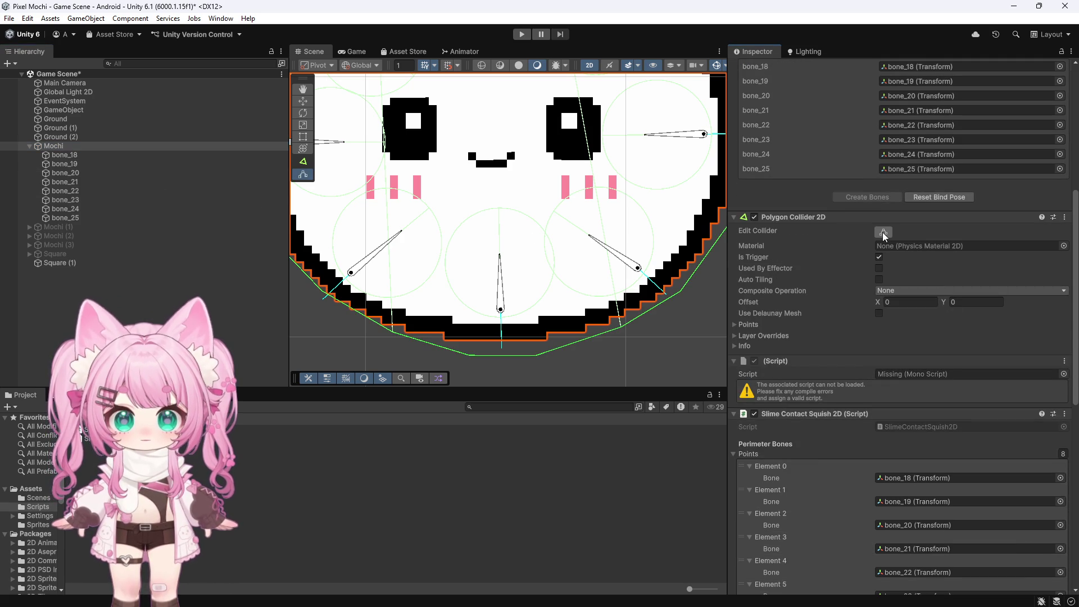
# Pull the collider's top and upper-left points onto the Mochi sprite's edge
pyautogui.scroll(-3, 587, 241)
pyautogui.scroll(-4, 629, 298)
pyautogui.scroll(6, 612, 123)
pyautogui.scroll(3, 554, 163)
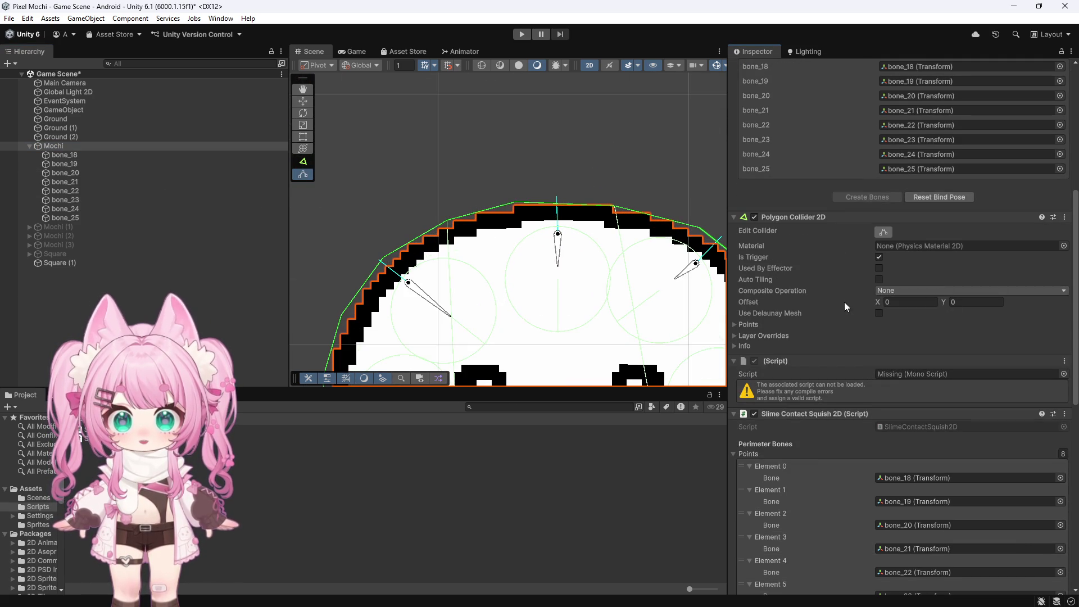
pyautogui.click(882, 232)
pyautogui.click(883, 233)
pyautogui.moveTo(514, 202); pyautogui.dragTo(518, 220)
pyautogui.moveTo(614, 207); pyautogui.dragTo(612, 215)
pyautogui.moveTo(449, 224); pyautogui.dragTo(454, 231)
pyautogui.moveTo(383, 260); pyautogui.dragTo(393, 269)
# Fit the left-side and bottom collider points to the Mochi's pixel outline
pyautogui.scroll(-5, 390, 147)
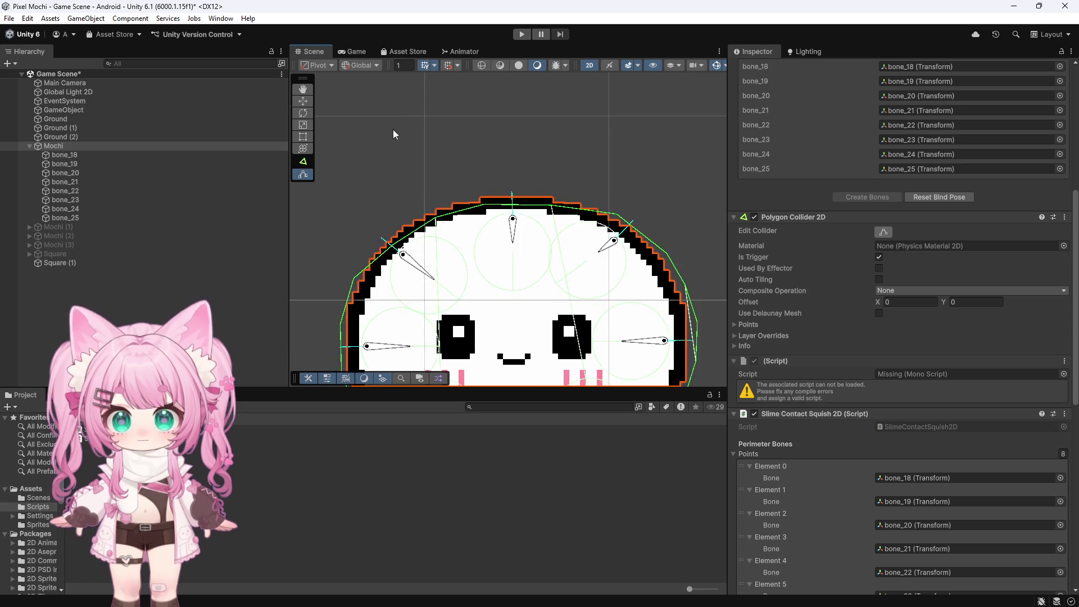
pyautogui.scroll(8, 342, 204)
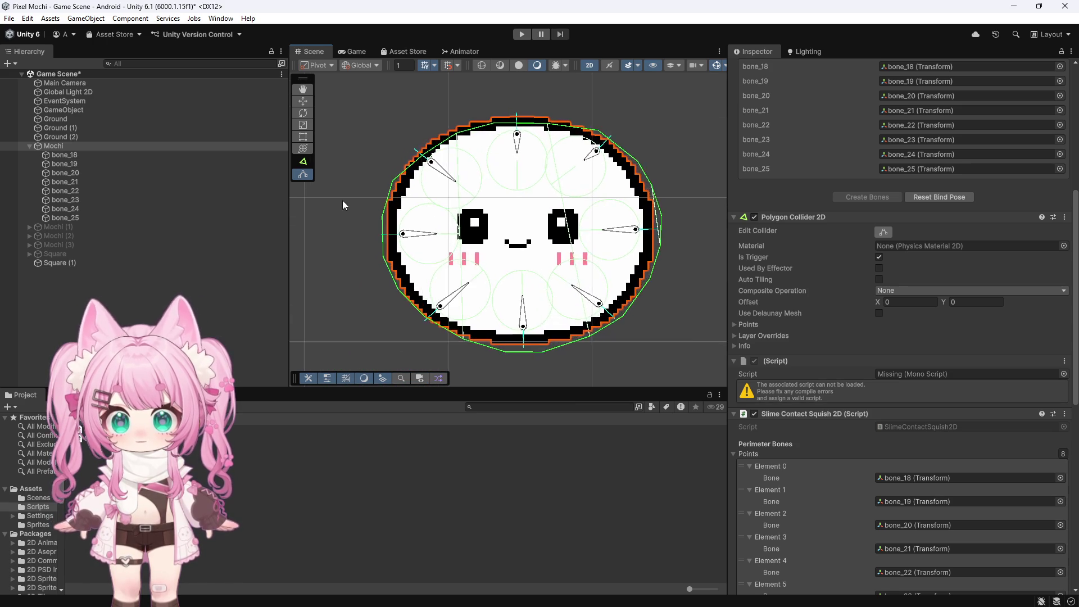
pyautogui.moveTo(422, 170); pyautogui.dragTo(422, 234)
pyautogui.moveTo(405, 309)
pyautogui.mouseDown()
pyautogui.moveTo(422, 307)
pyautogui.moveTo(439, 337)
pyautogui.moveTo(477, 339)
pyautogui.mouseUp()
pyautogui.scroll(-5, 421, 309)
pyautogui.scroll(6, 386, 223)
pyautogui.scroll(-3, 461, 346)
pyautogui.scroll(2, 471, 353)
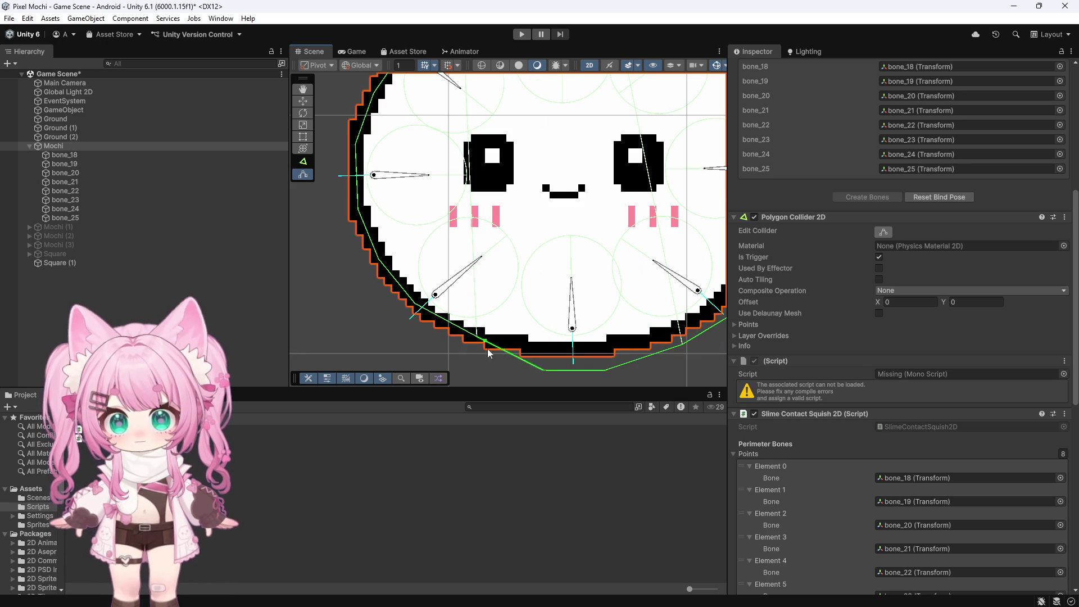
pyautogui.moveTo(545, 370); pyautogui.dragTo(538, 351)
pyautogui.moveTo(605, 369)
pyautogui.mouseDown()
pyautogui.moveTo(607, 315)
pyautogui.moveTo(655, 296)
pyautogui.moveTo(648, 290)
pyautogui.moveTo(707, 238)
pyautogui.moveTo(676, 261)
pyautogui.moveTo(703, 225)
pyautogui.moveTo(632, 259)
pyautogui.moveTo(635, 267)
pyautogui.moveTo(662, 191)
pyautogui.moveTo(646, 215)
pyautogui.moveTo(642, 203)
pyautogui.mouseUp()
# Frame the Mochi and pull the upper-right collider point inward onto the edge
pyautogui.scroll(-3, 606, 353)
pyautogui.scroll(2, 610, 337)
pyautogui.scroll(-3, 703, 225)
pyautogui.scroll(3, 661, 241)
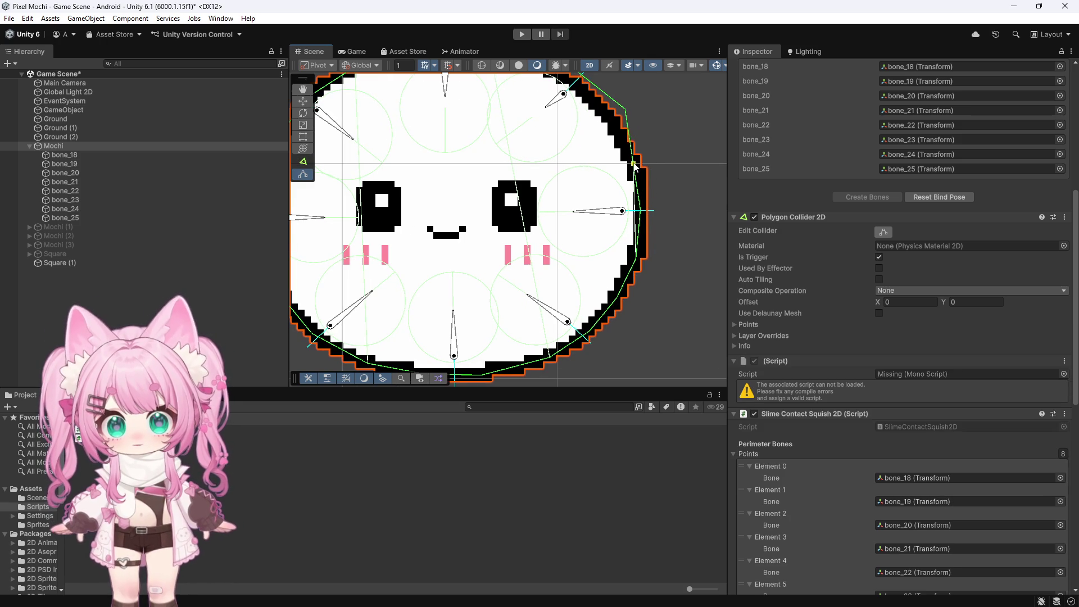
pyautogui.press('f')
pyautogui.scroll(5, 655, 127)
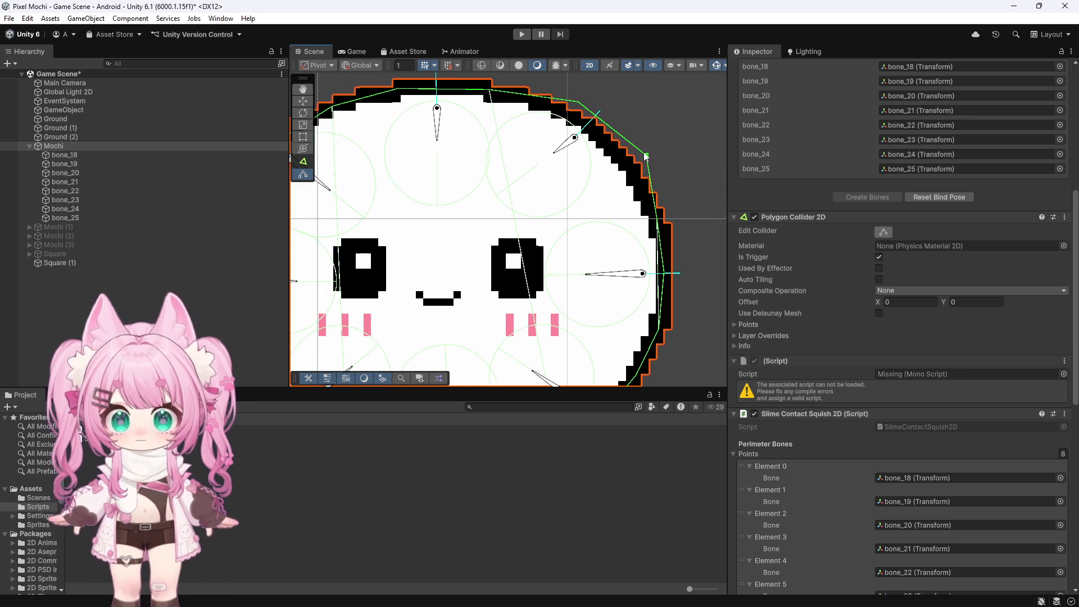
pyautogui.moveTo(579, 102)
pyautogui.mouseDown()
pyautogui.moveTo(582, 124)
pyautogui.moveTo(551, 108)
pyautogui.mouseUp()
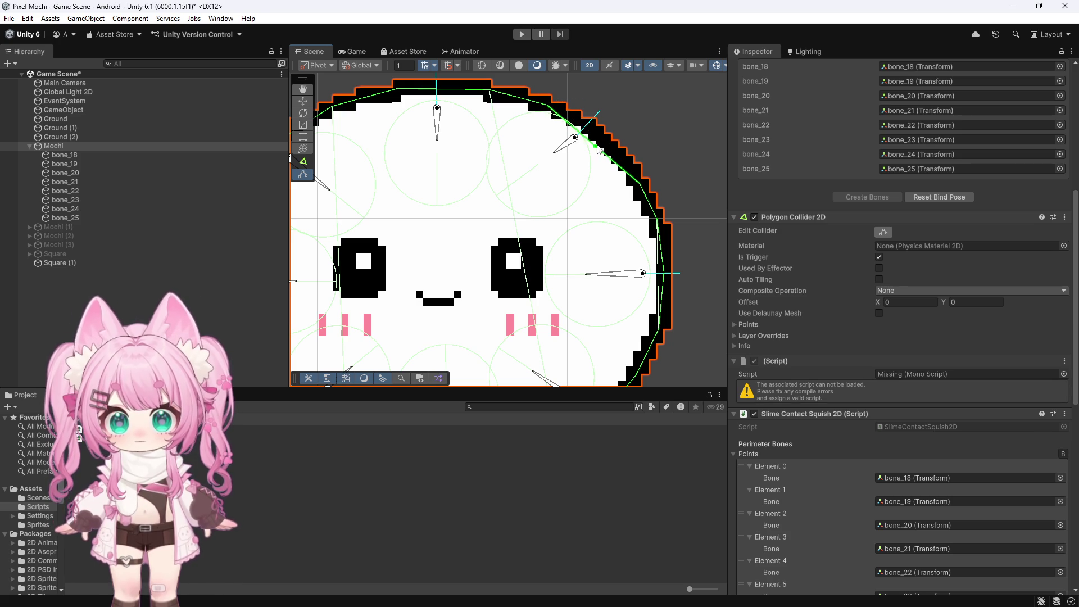
pyautogui.scroll(-3, 618, 108)
pyautogui.scroll(2, 506, 225)
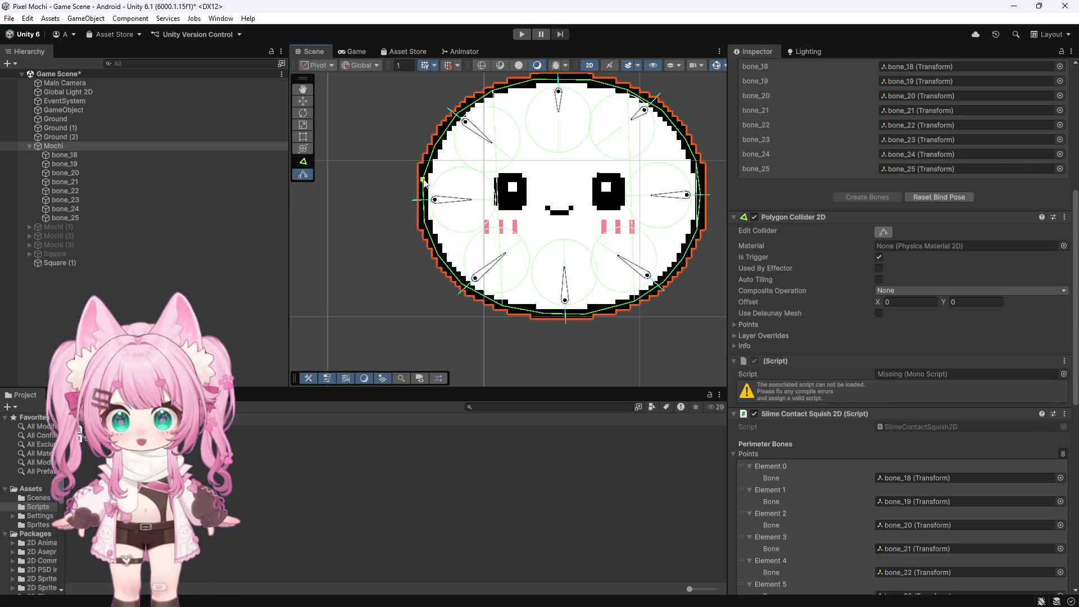
pyautogui.scroll(3, 426, 224)
pyautogui.scroll(-3, 390, 211)
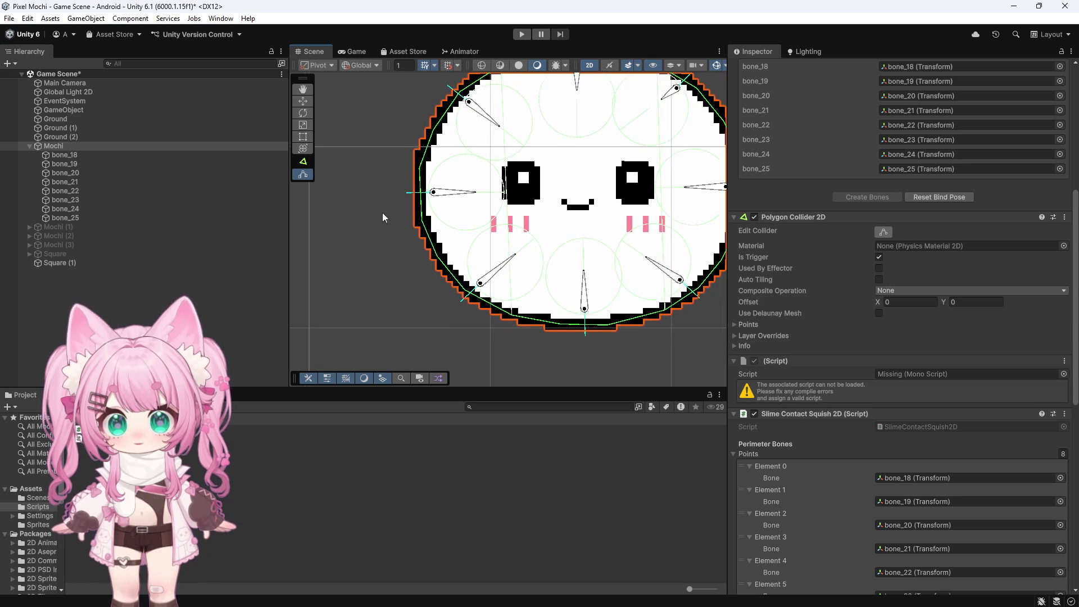
pyautogui.scroll(3, 450, 284)
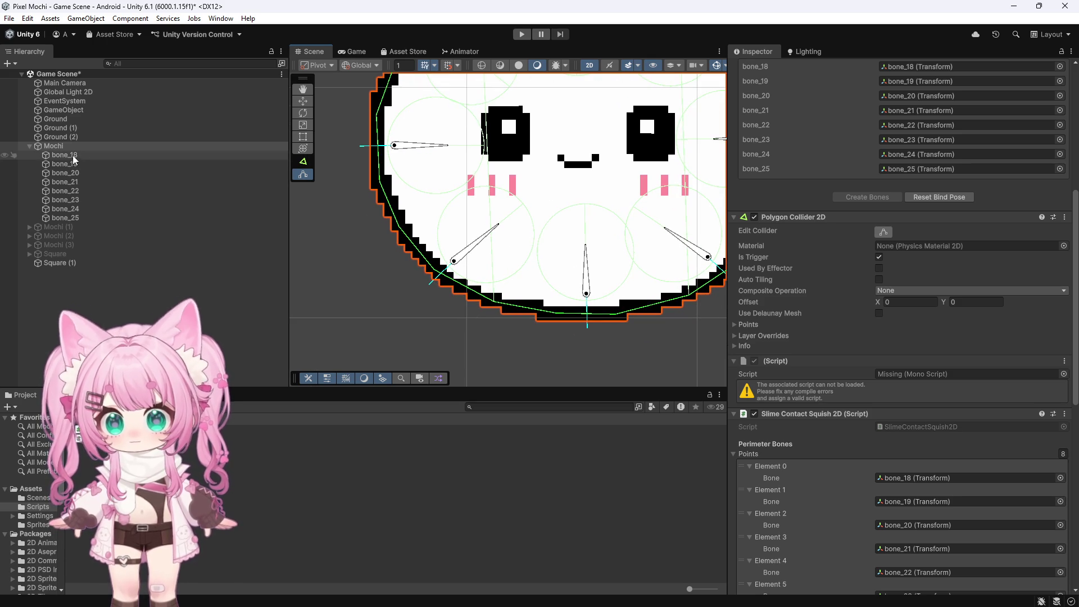
pyautogui.click(53, 146)
pyautogui.scroll(-4, 834, 383)
pyautogui.scroll(-2, 831, 382)
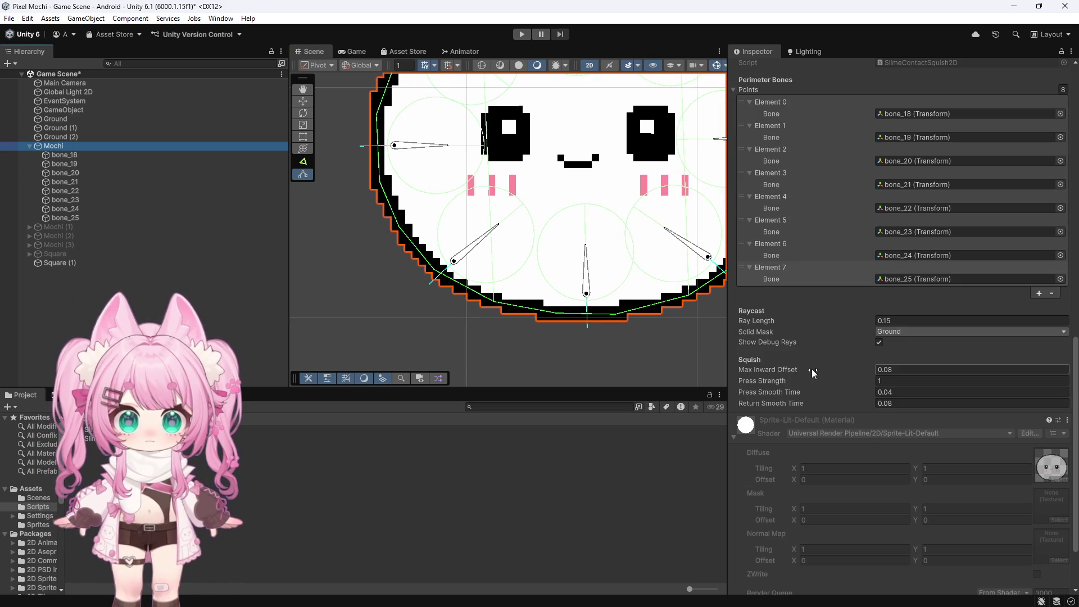
# Change Ray Length from 0.15 to 0.2 and run the scene in Play mode
pyautogui.doubleClick(887, 321)
pyautogui.write('0.2')
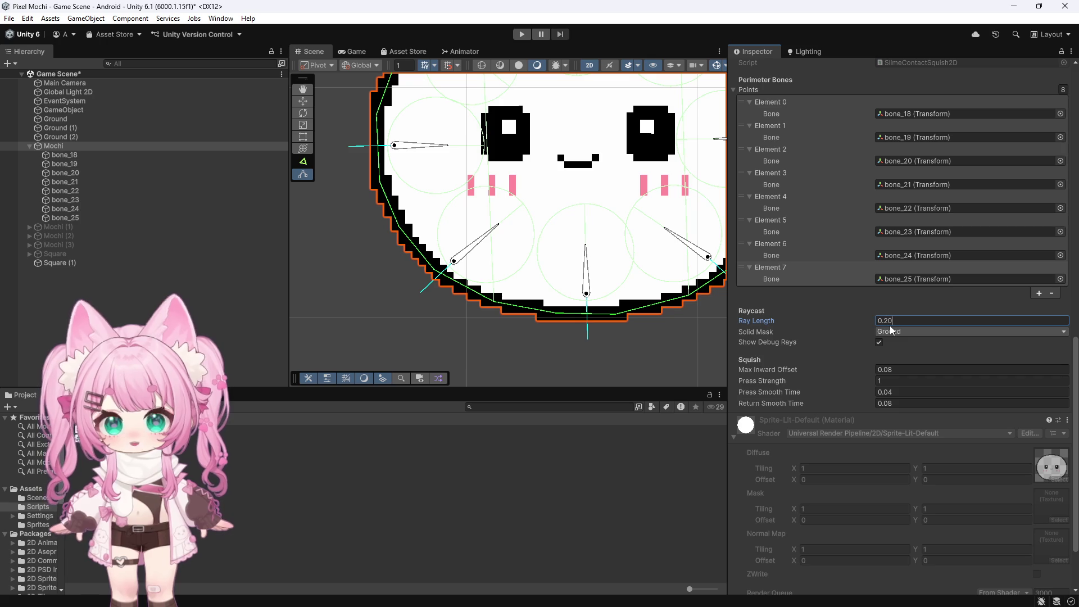
pyautogui.scroll(-5, 450, 270)
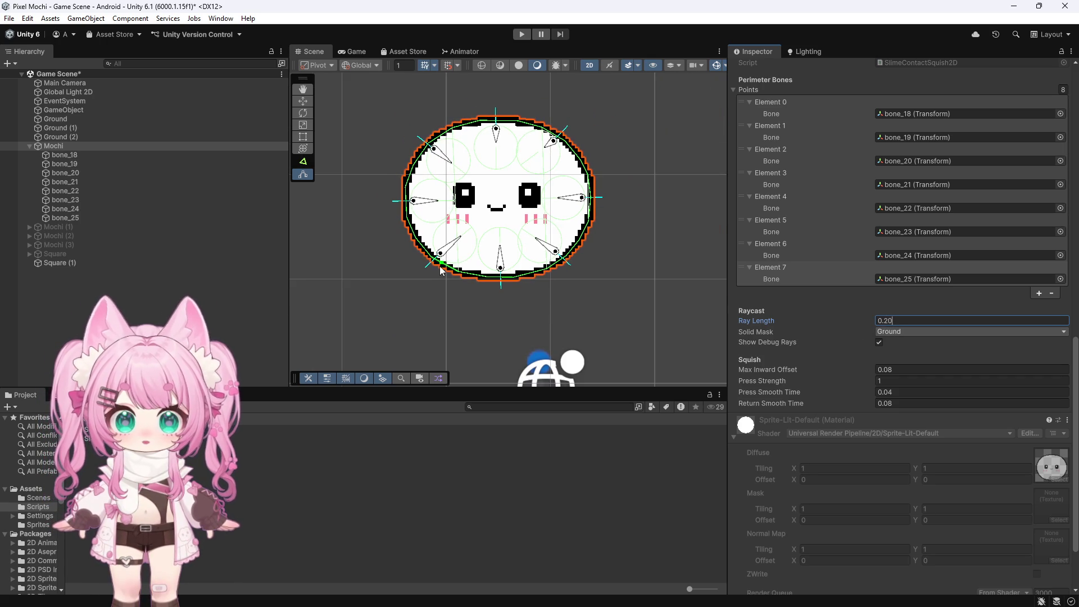
pyautogui.scroll(-5, 437, 268)
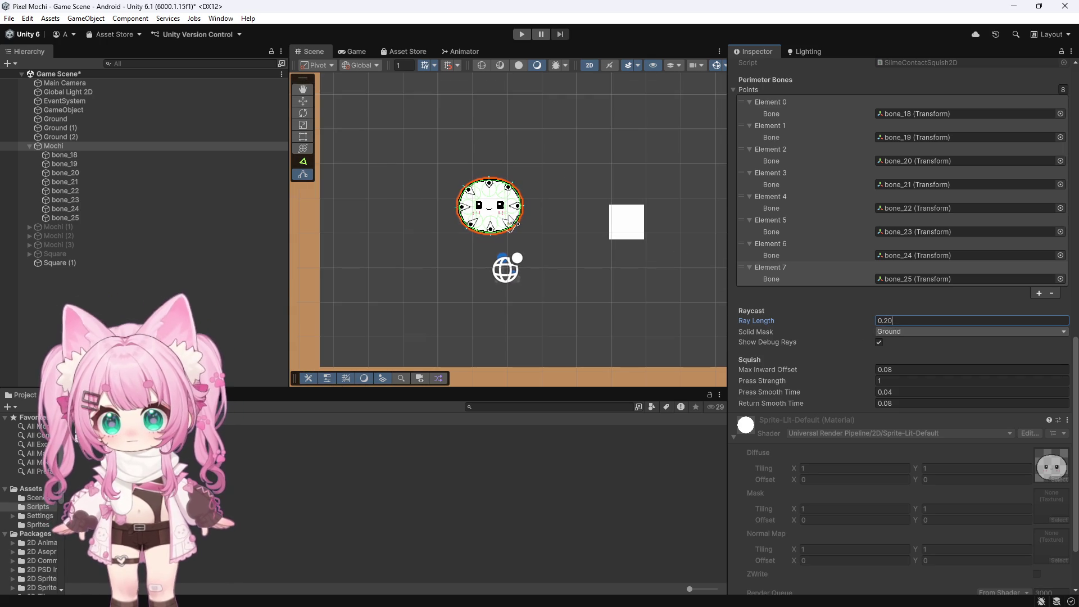
pyautogui.click(522, 35)
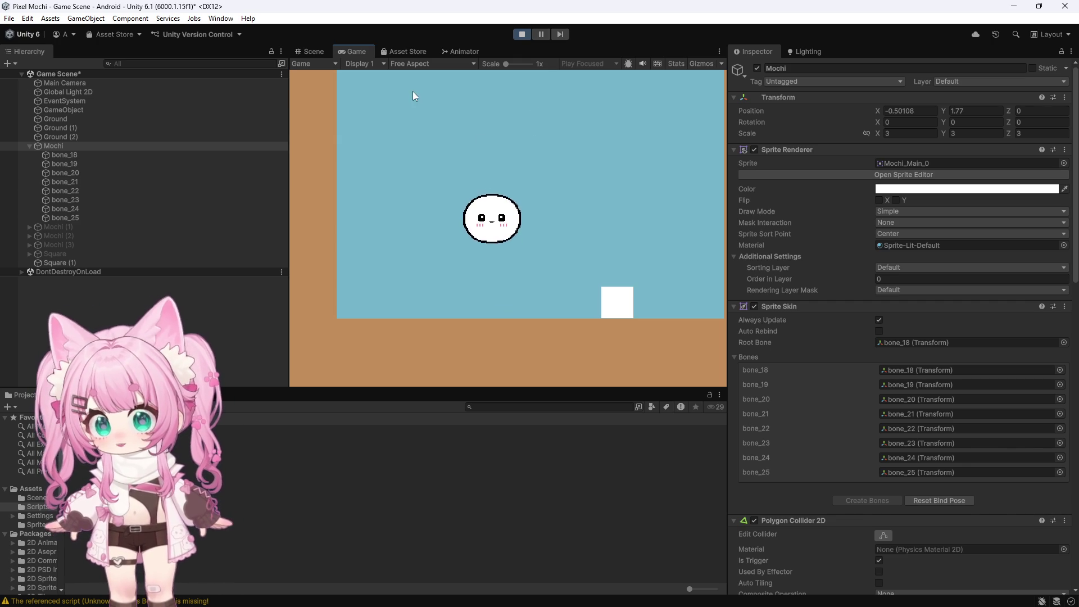
pyautogui.click(523, 34)
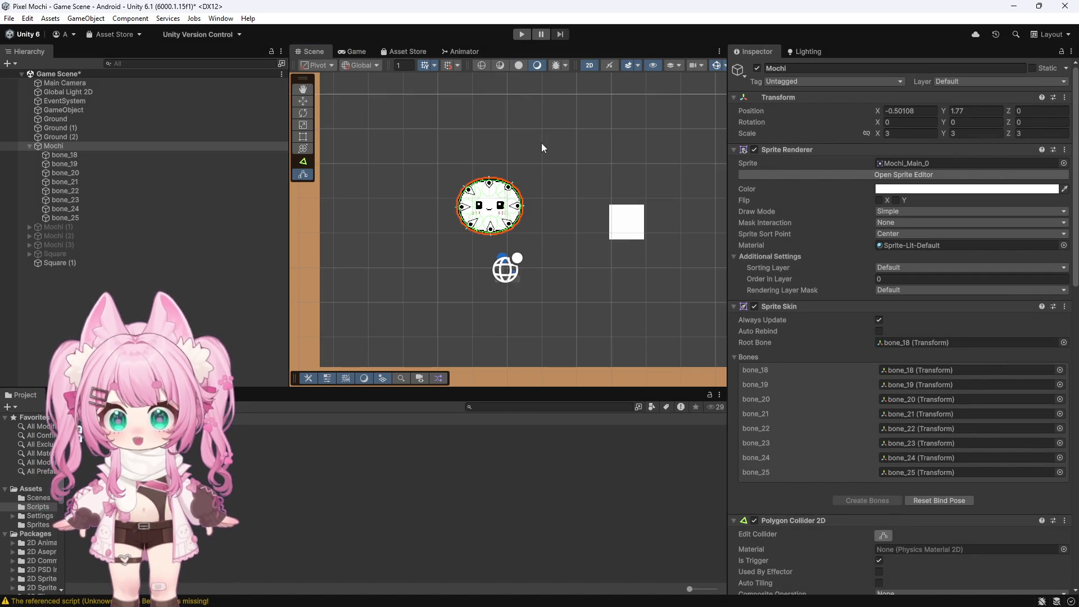
pyautogui.scroll(3, 470, 163)
pyautogui.scroll(-1, 541, 185)
pyautogui.scroll(-4, 530, 166)
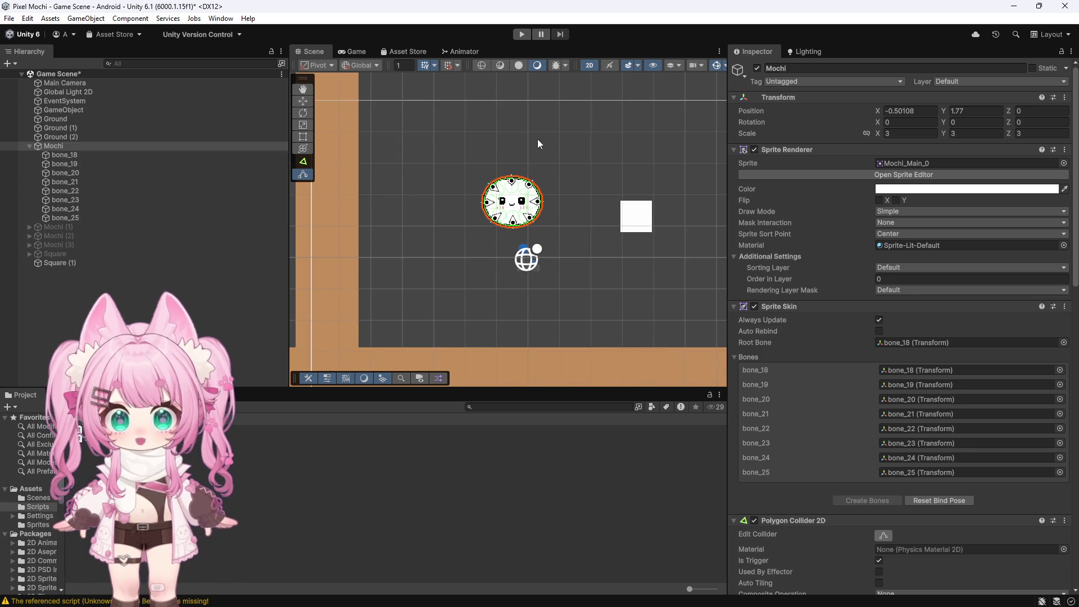
pyautogui.scroll(2, 525, 233)
pyautogui.scroll(4, 506, 205)
pyautogui.scroll(8, 482, 219)
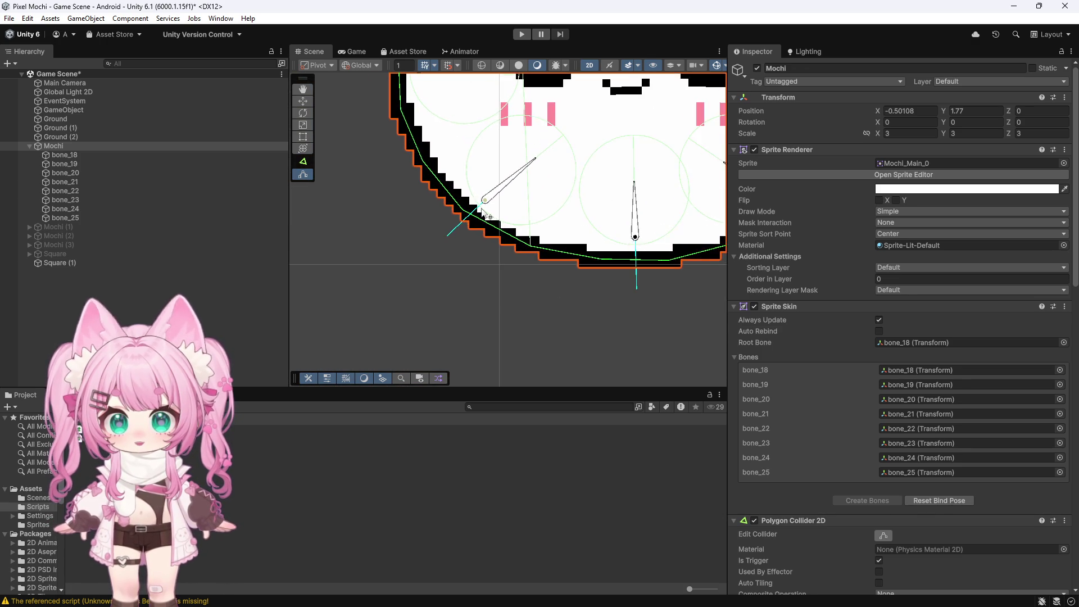
pyautogui.scroll(-5, 414, 238)
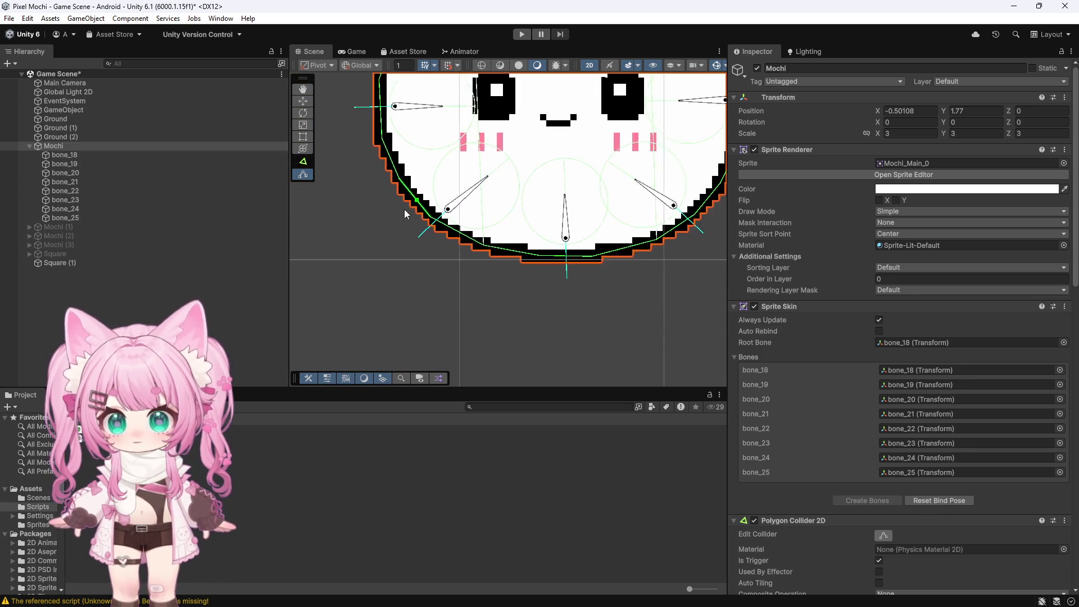
pyautogui.scroll(-15, 839, 293)
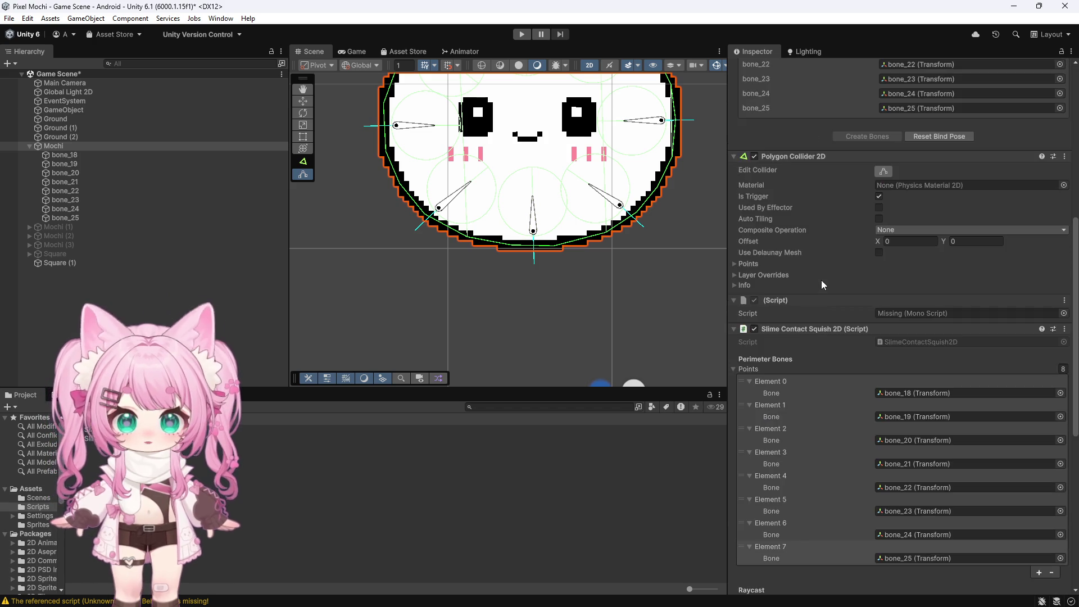
pyautogui.scroll(-3, 821, 285)
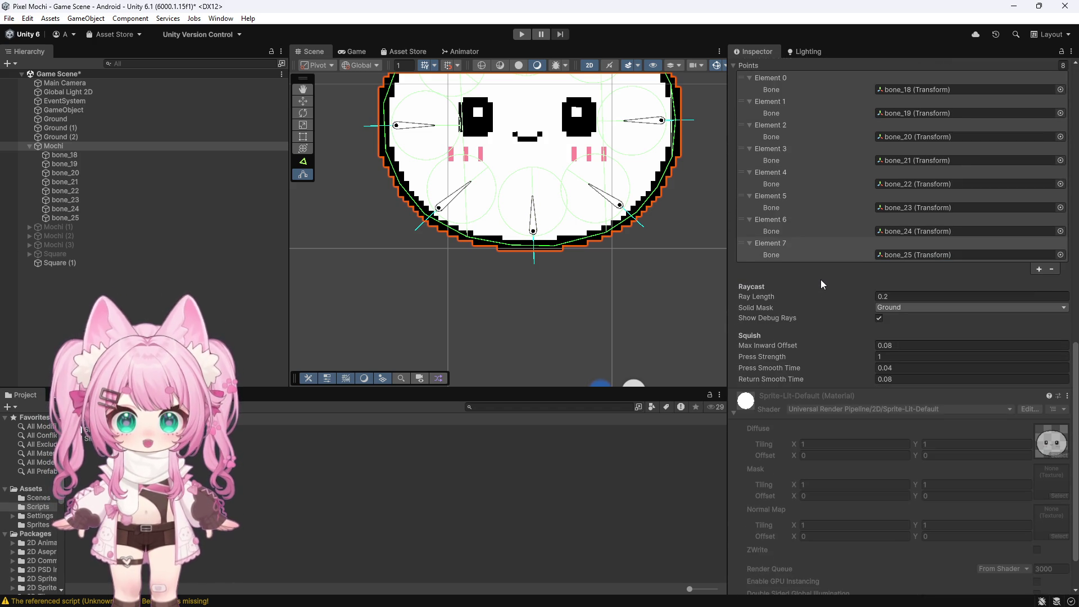
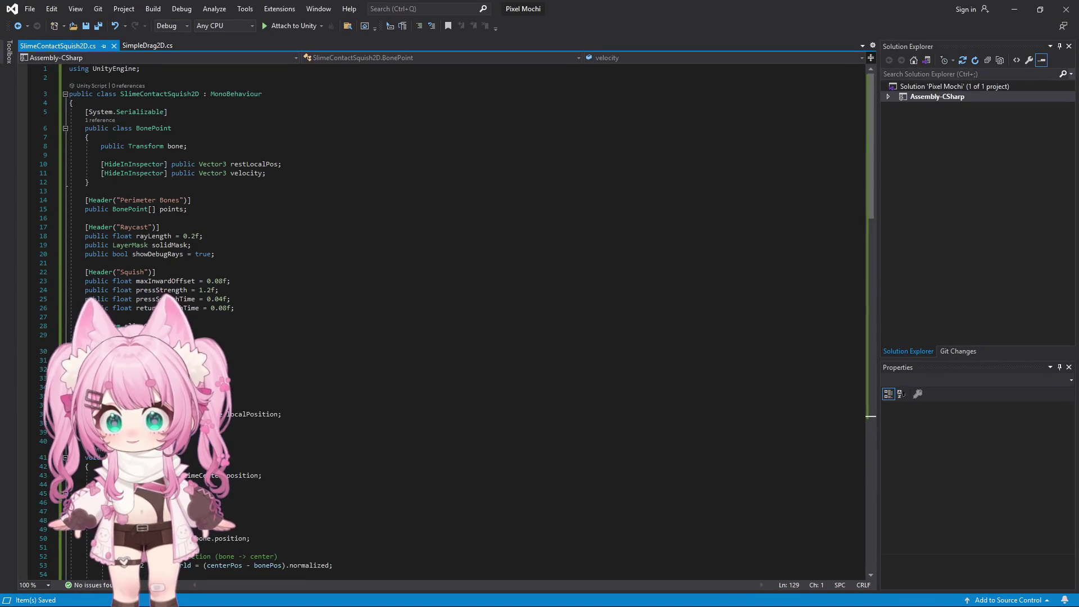
# Replace SlimeContactSquish2D.cs with the revised squish code and save it as Unicode
pyautogui.hotkey('ctrl', 'a')
pyautogui.hotkey('ctrl', 'v')
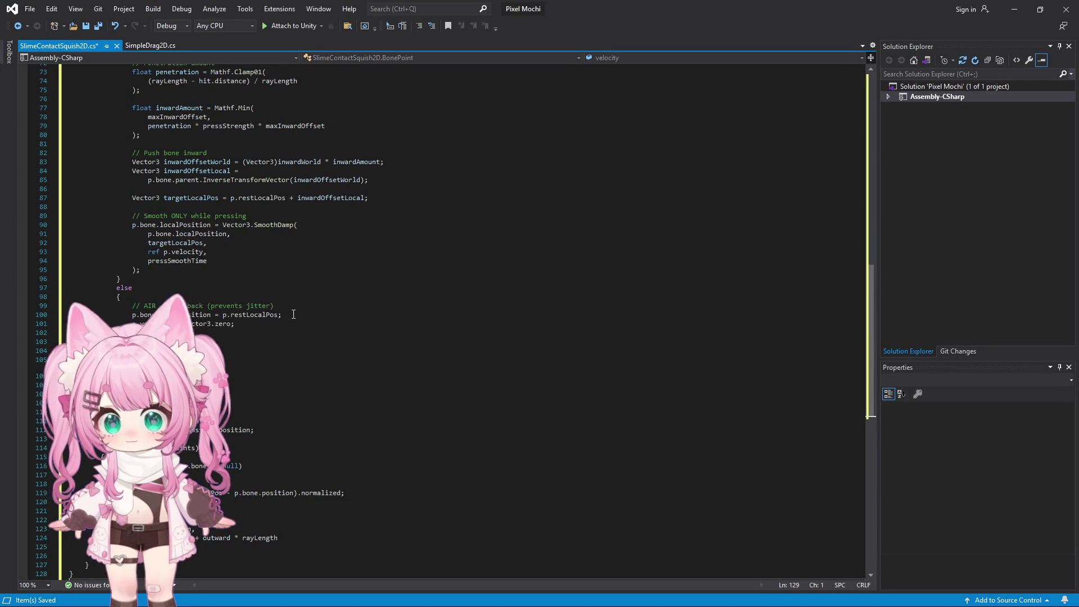
pyautogui.click(29, 9)
pyautogui.click(56, 117)
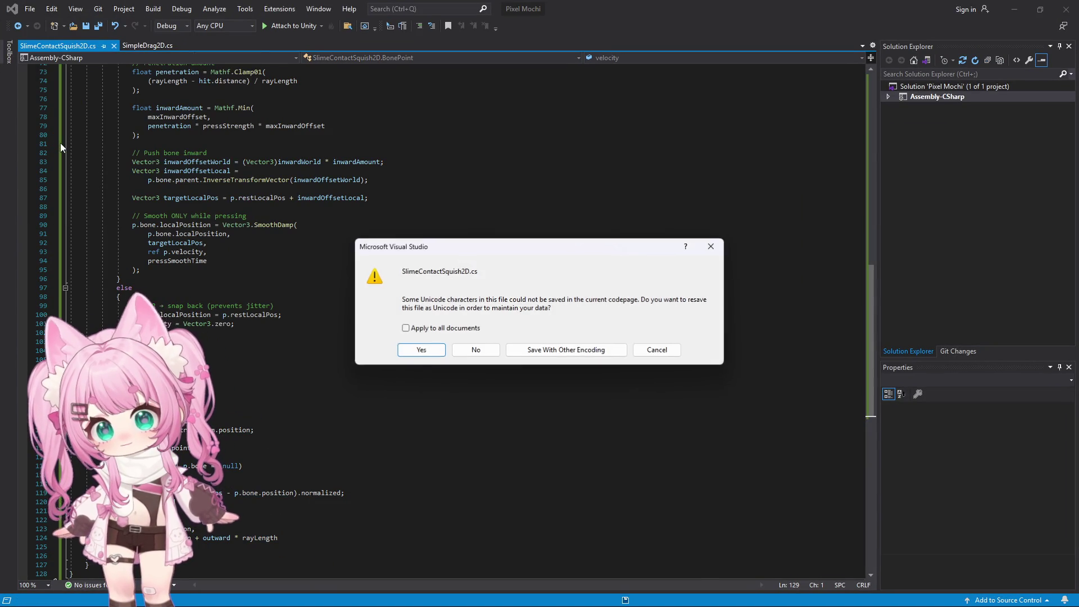
pyautogui.click(417, 353)
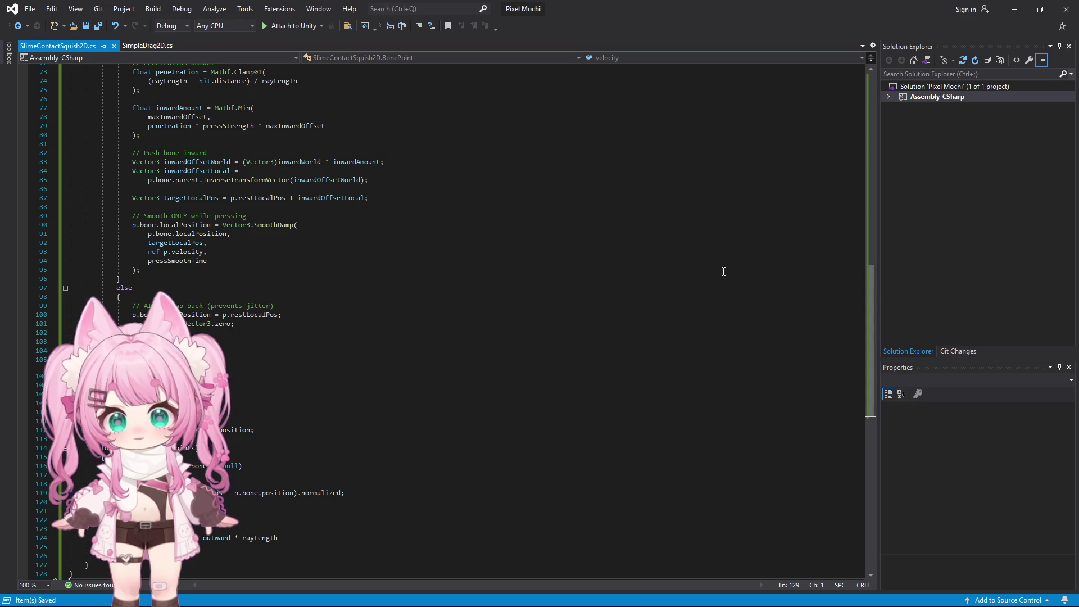
pyautogui.click(1004, 13)
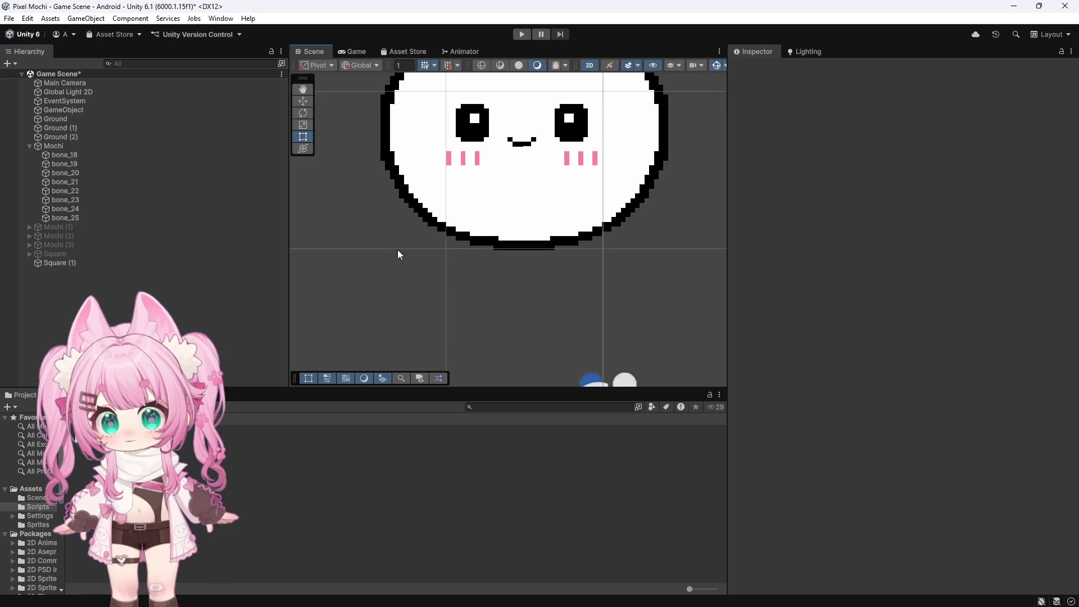
# Select the Mochi slime and review its components in the Inspector
pyautogui.click(76, 148)
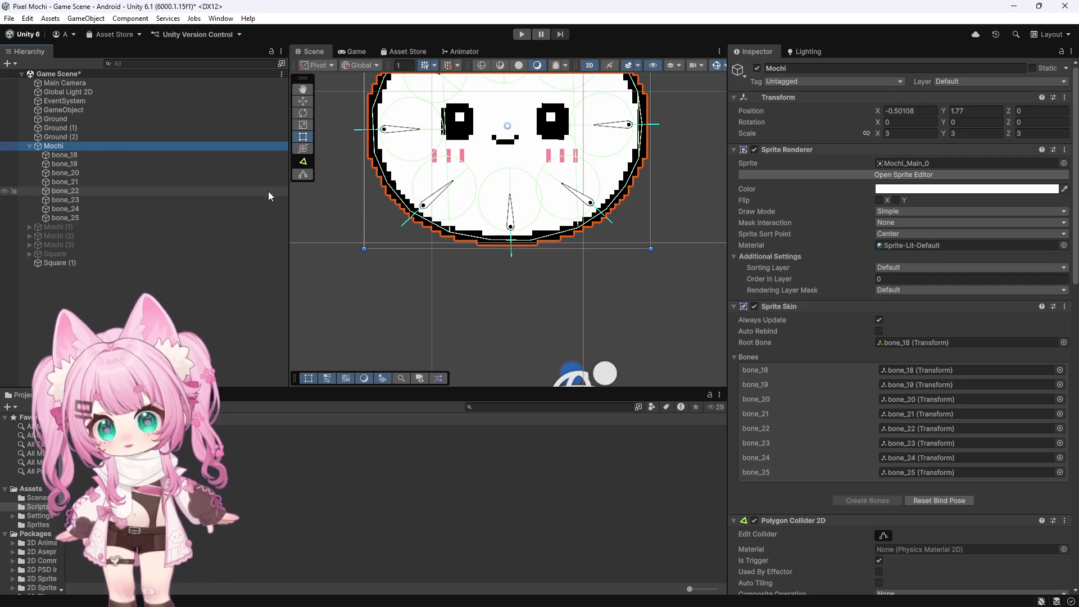
pyautogui.scroll(-10, 824, 352)
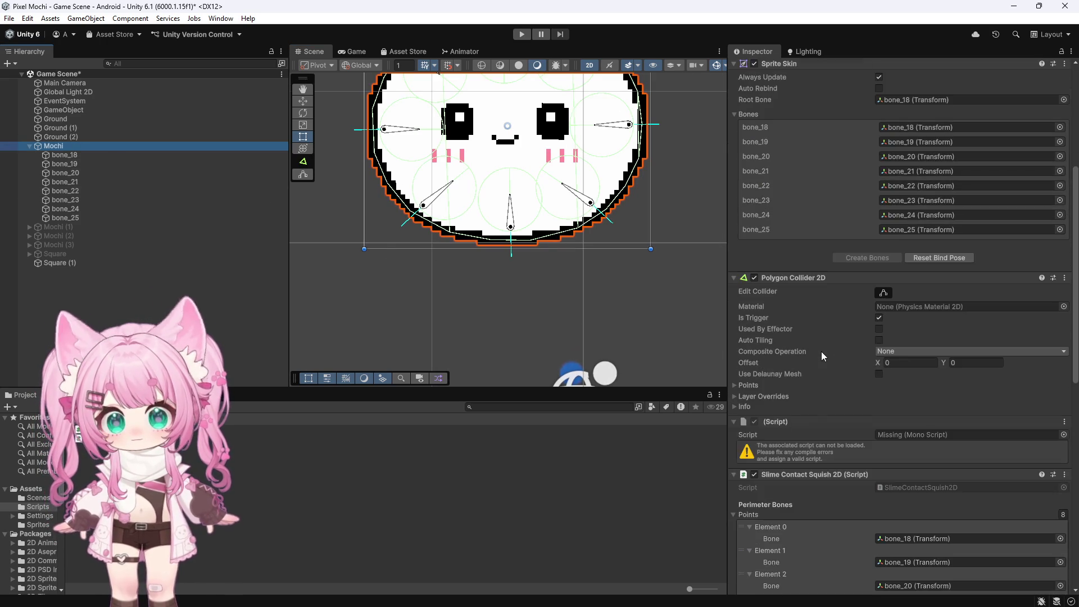
pyautogui.scroll(-7, 821, 352)
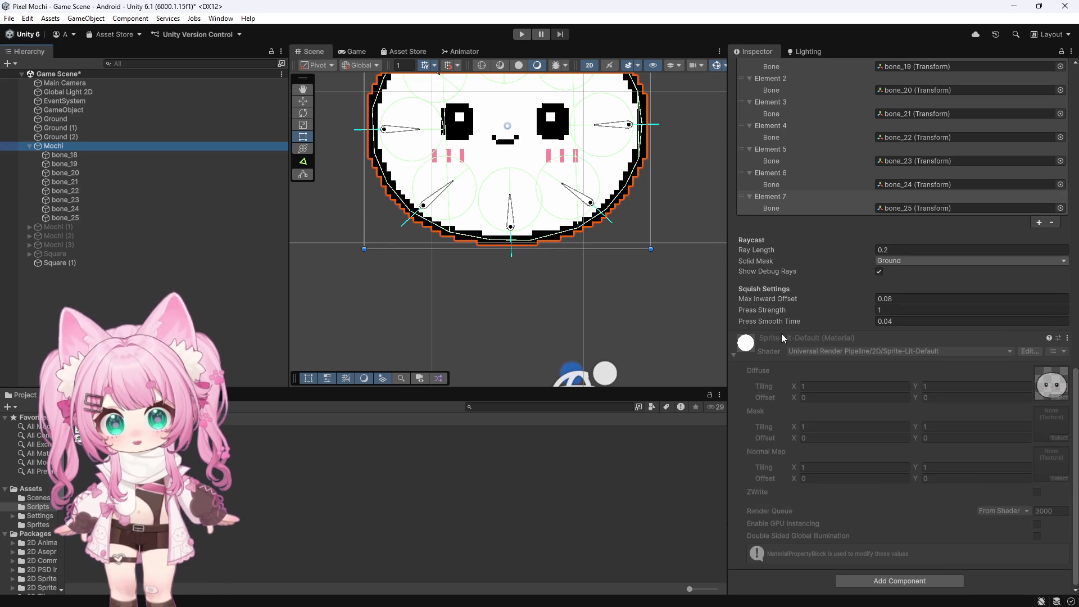
pyautogui.scroll(2, 763, 348)
pyautogui.scroll(10, 798, 350)
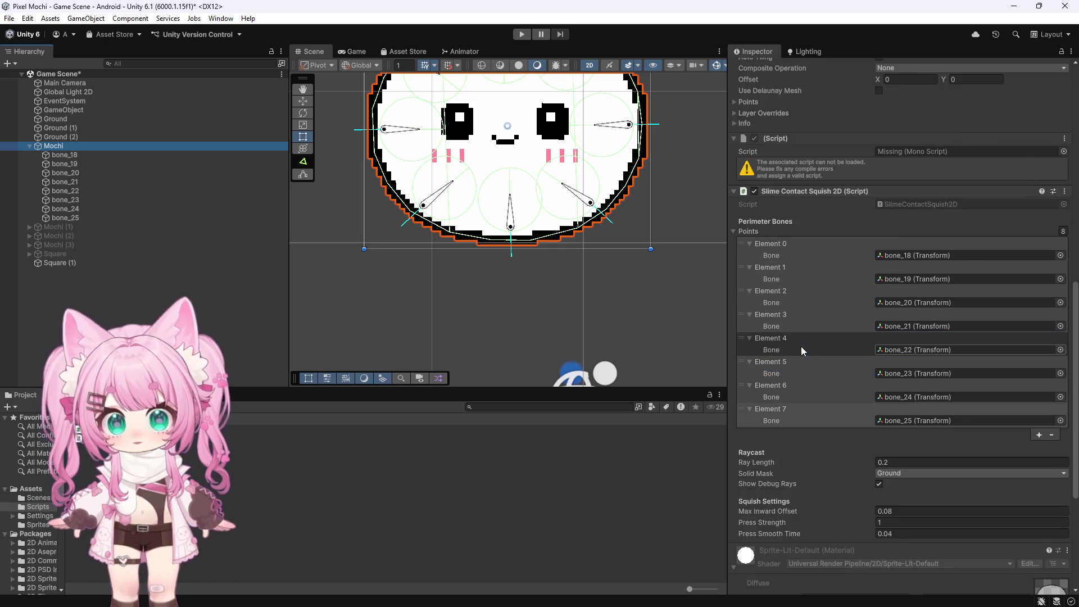
pyautogui.scroll(5, 792, 327)
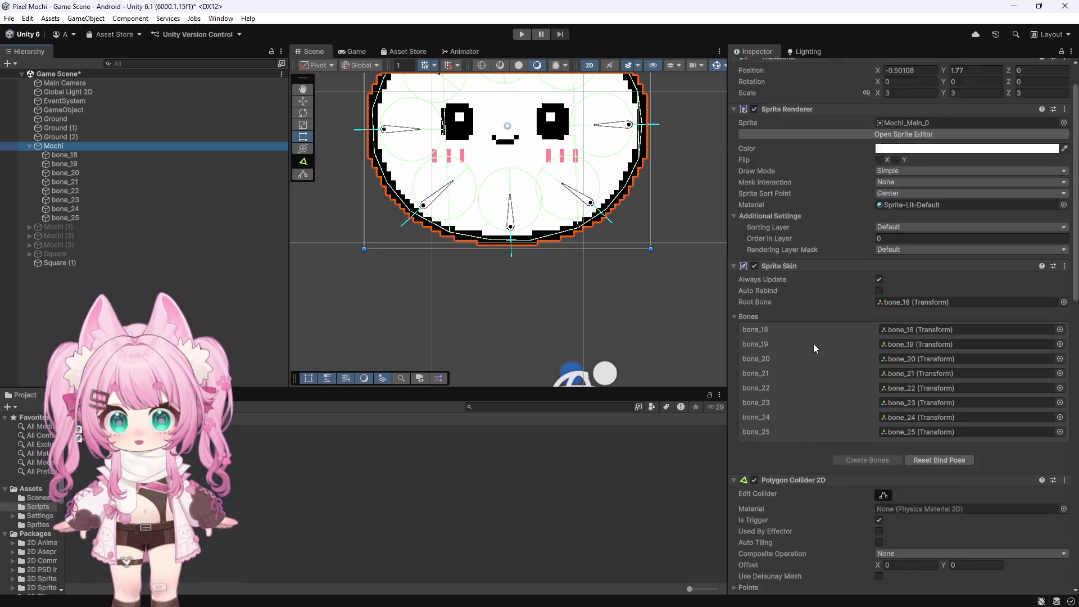
pyautogui.scroll(-6, 815, 345)
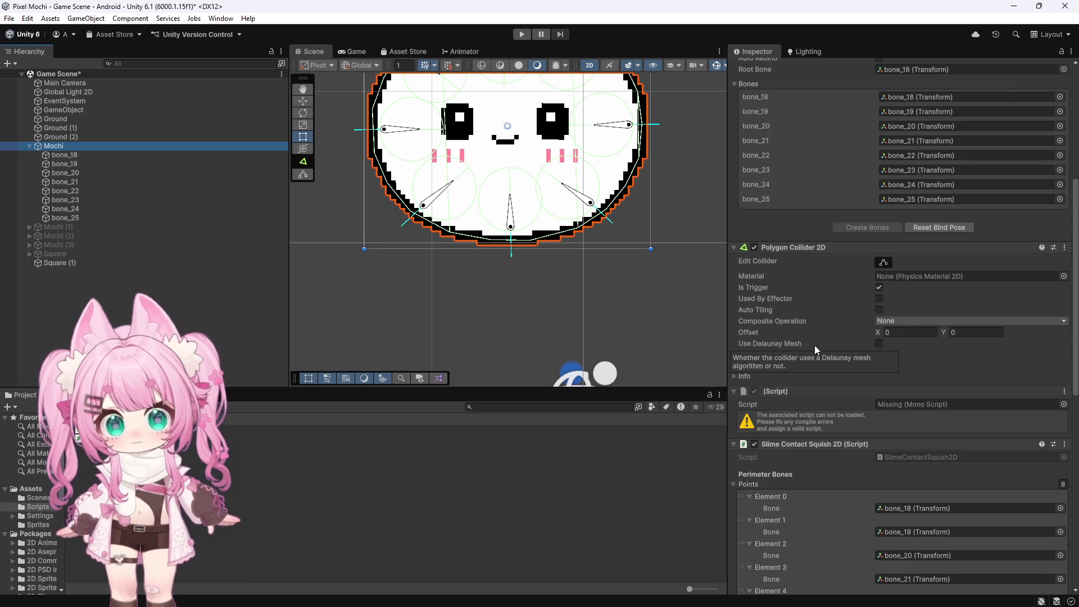
# Run a short Play-mode test of the squish, then stop it
pyautogui.click(521, 36)
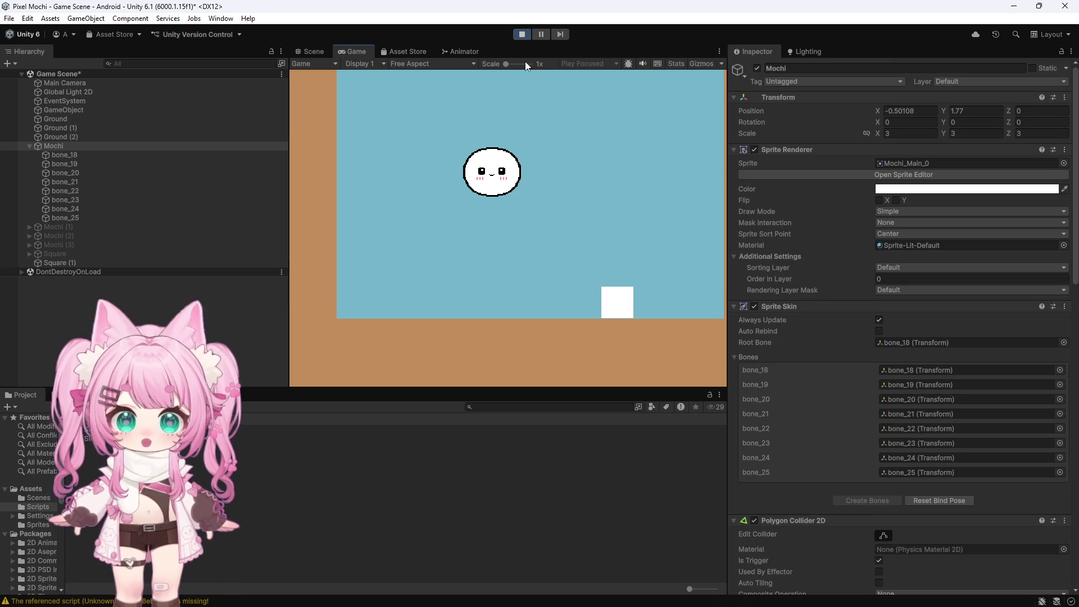
pyautogui.click(522, 34)
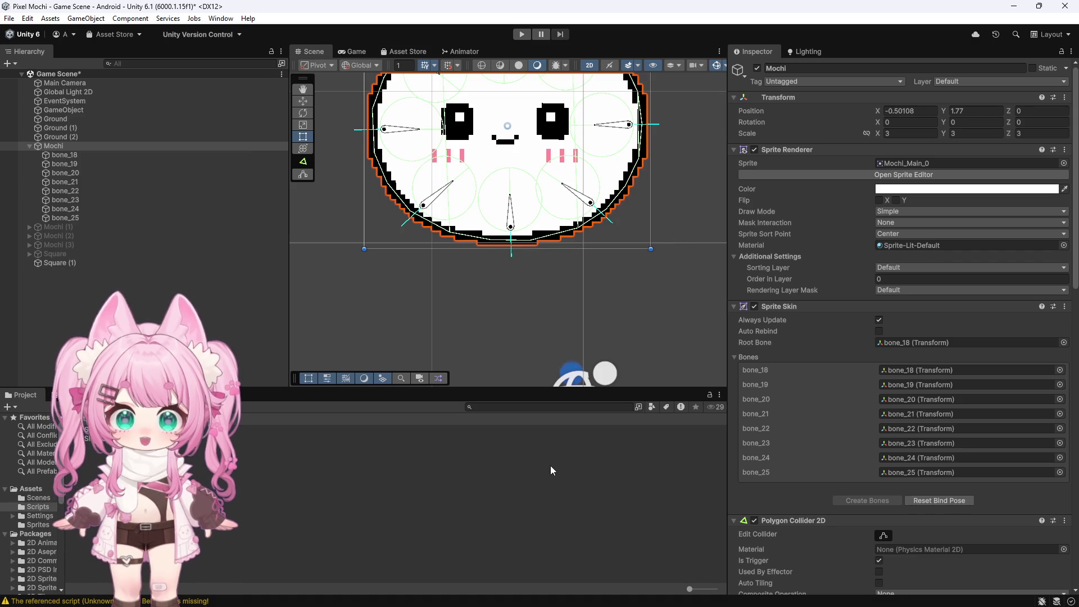
pyautogui.moveTo(405, 605)
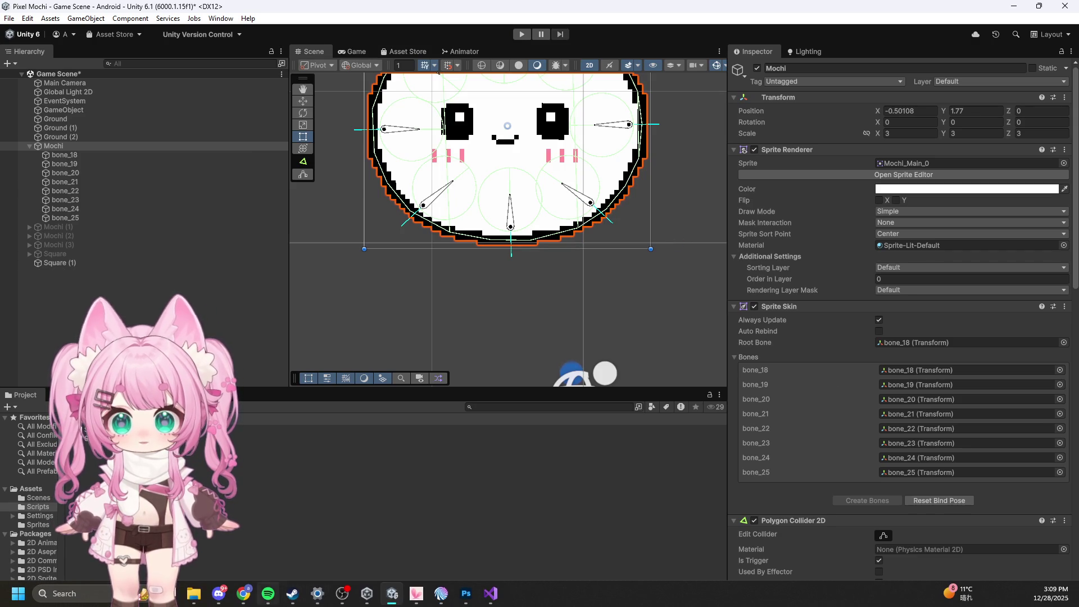
pyautogui.click(491, 594)
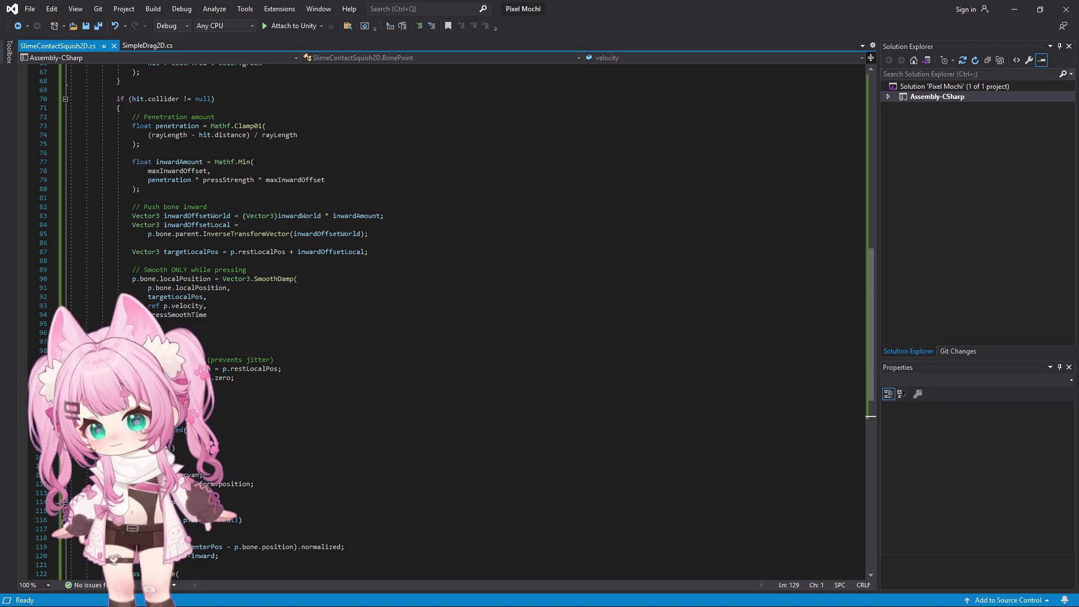
# Replace the script with the simpler SimpleSlimeBonePress2D bone-press code and save all files
pyautogui.click(349, 335)
pyautogui.hotkey('ctrl', 'a')
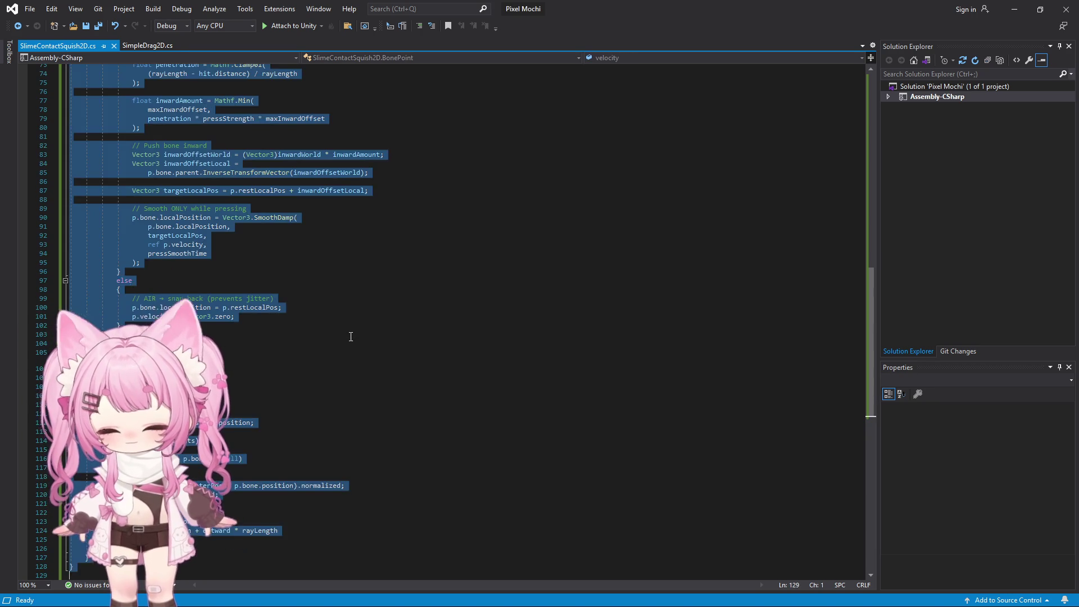
pyautogui.hotkey('ctrl', 'v')
pyautogui.scroll(-5, 329, 334)
pyautogui.scroll(11, 345, 340)
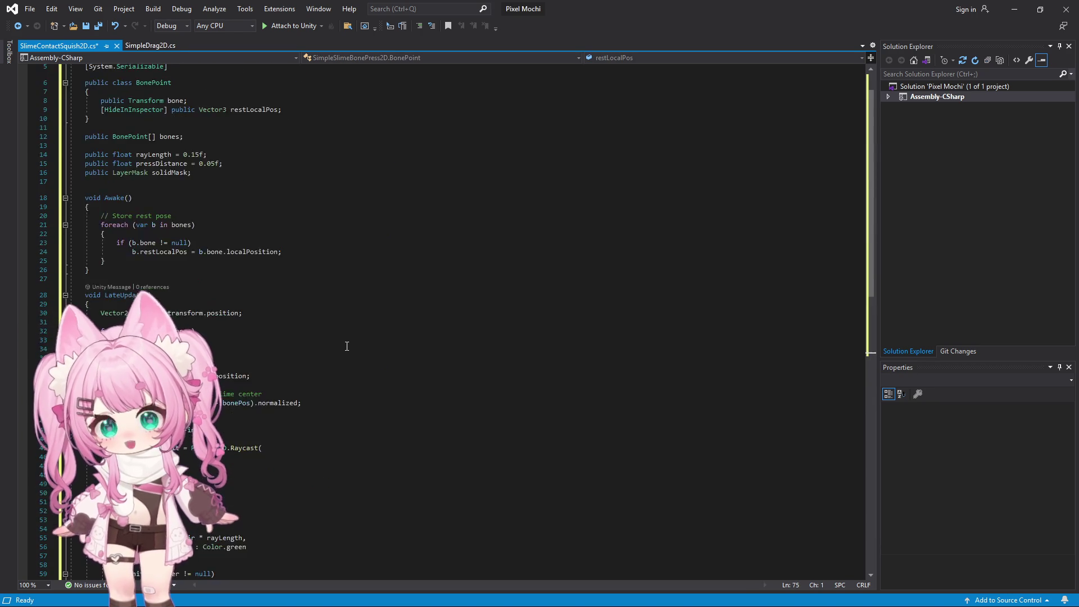
pyautogui.click(30, 8)
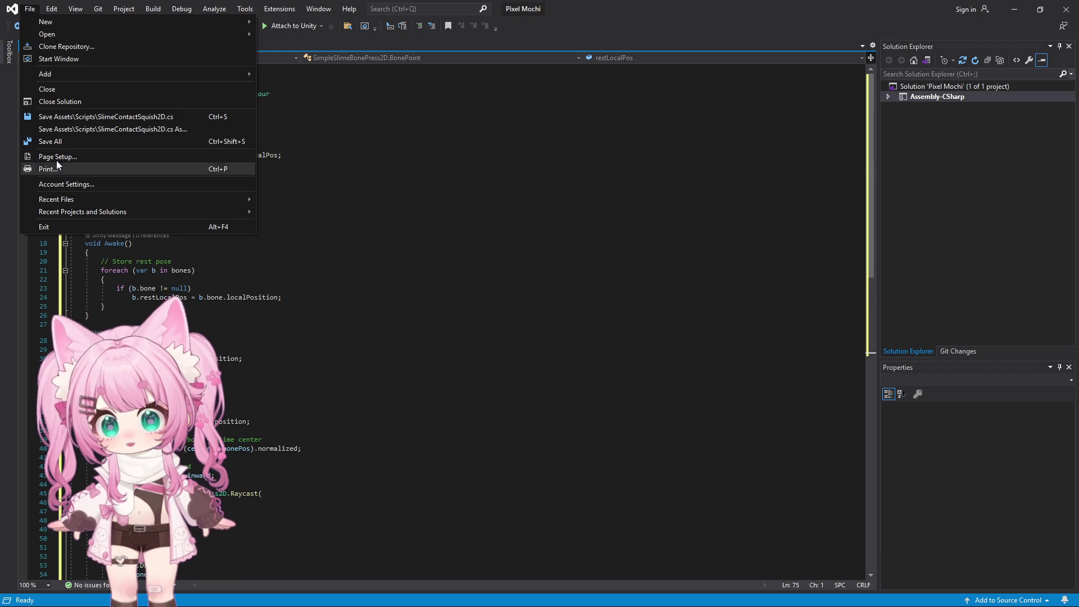
pyautogui.click(73, 142)
pyautogui.hotkey('alt', 'Tab')
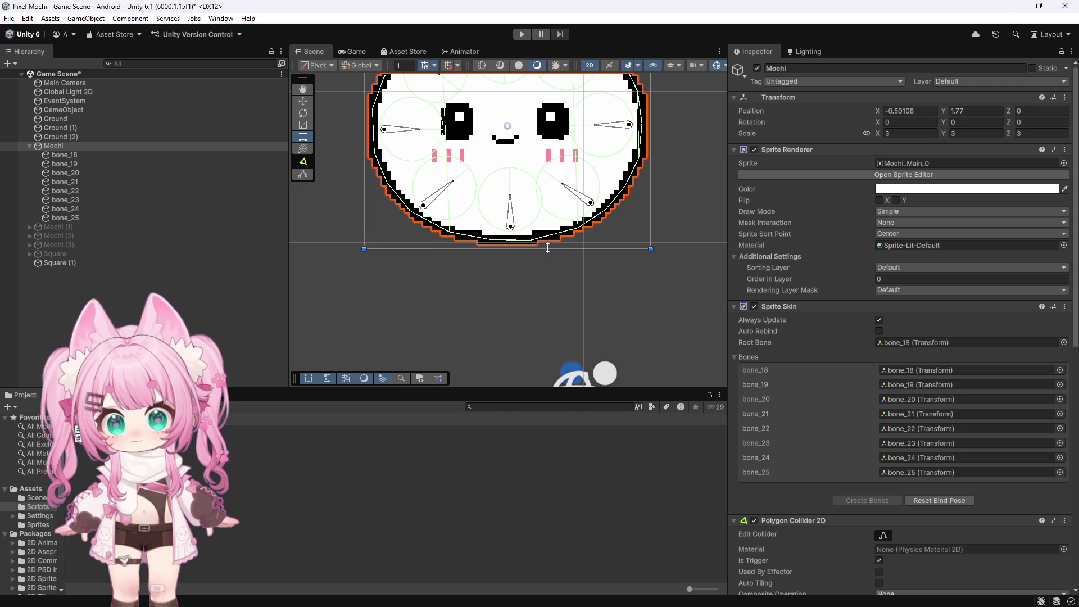
# Resize the Simple Slime Bone Press 2D Bones list to 8 entries
pyautogui.scroll(-10, 811, 316)
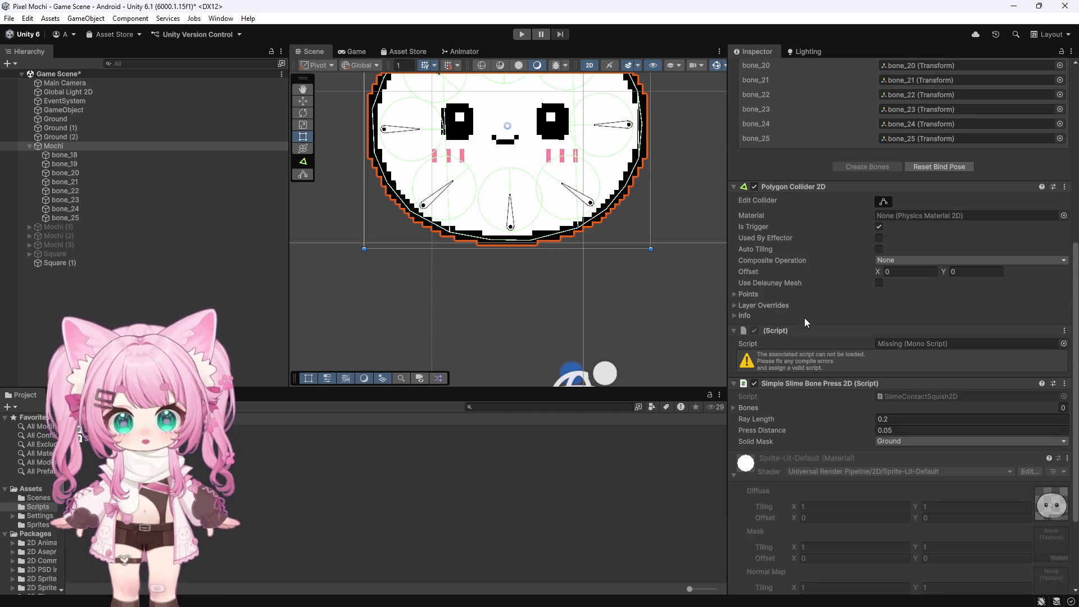
pyautogui.click(734, 409)
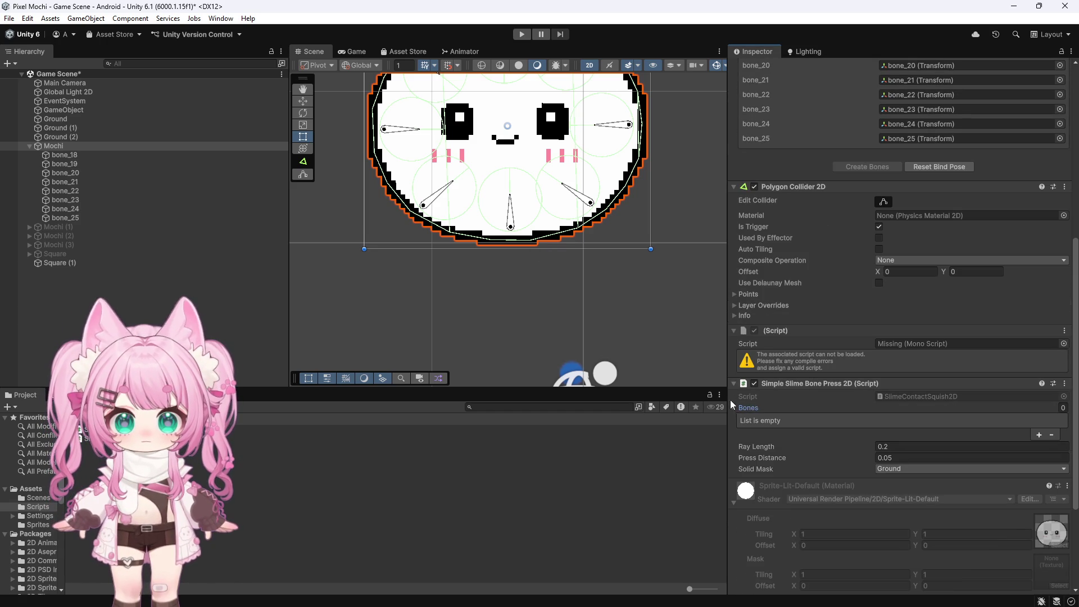
pyautogui.click(1038, 436)
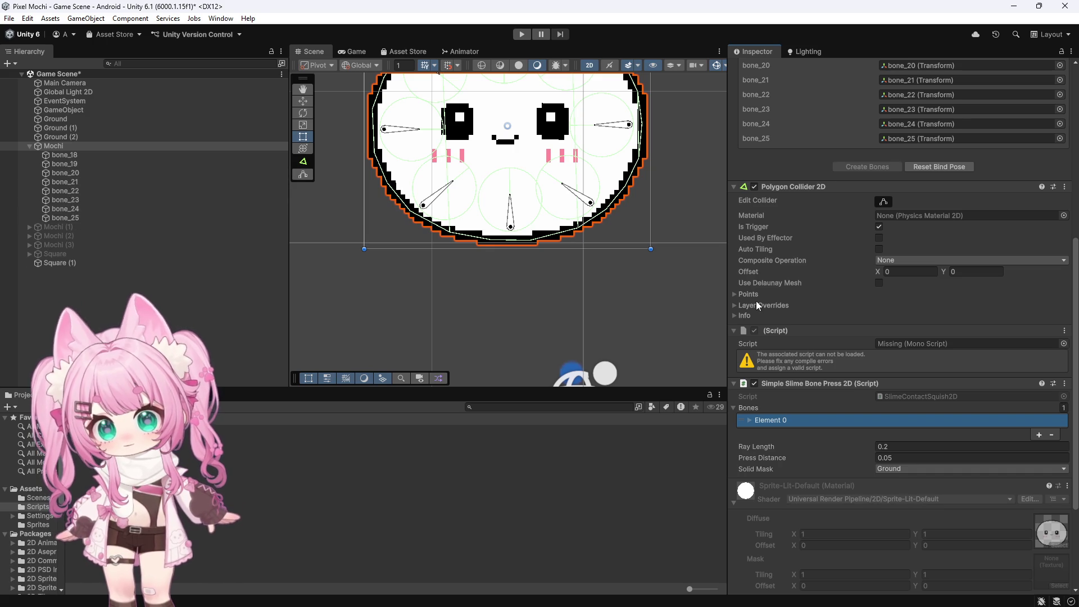
pyautogui.click(1063, 407)
pyautogui.write('8')
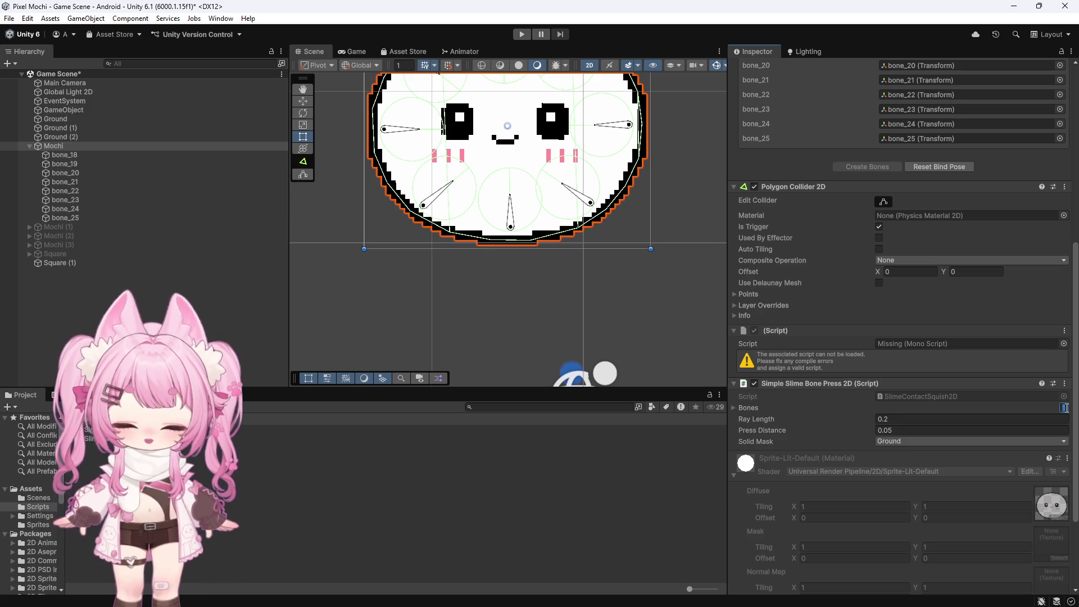
# Expand Bones Elements 0 through 7 to reveal their Bone fields
pyautogui.click(734, 407)
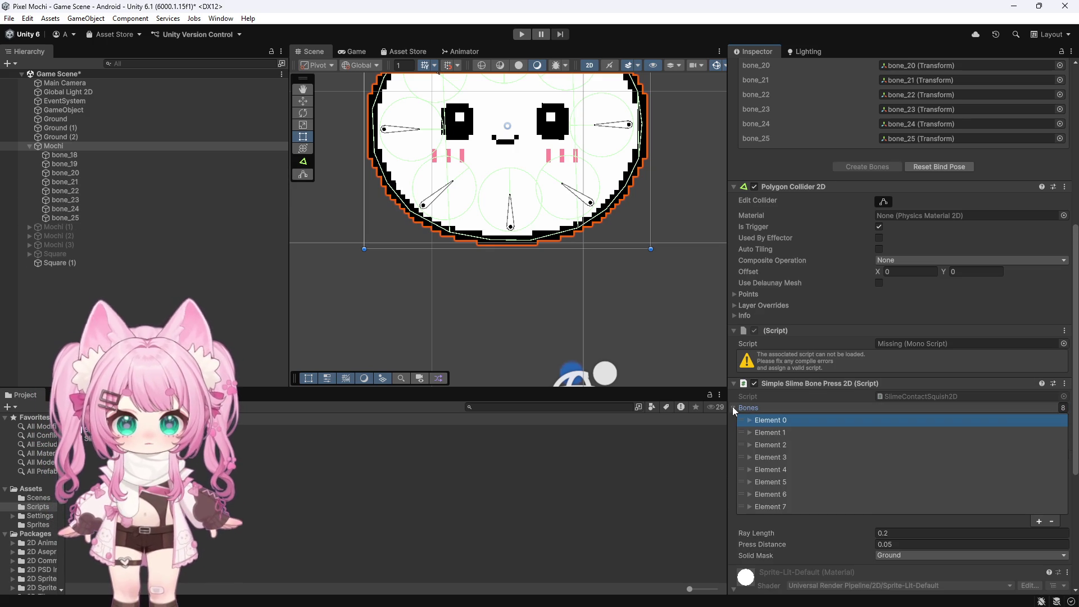
pyautogui.click(749, 421)
pyautogui.click(750, 444)
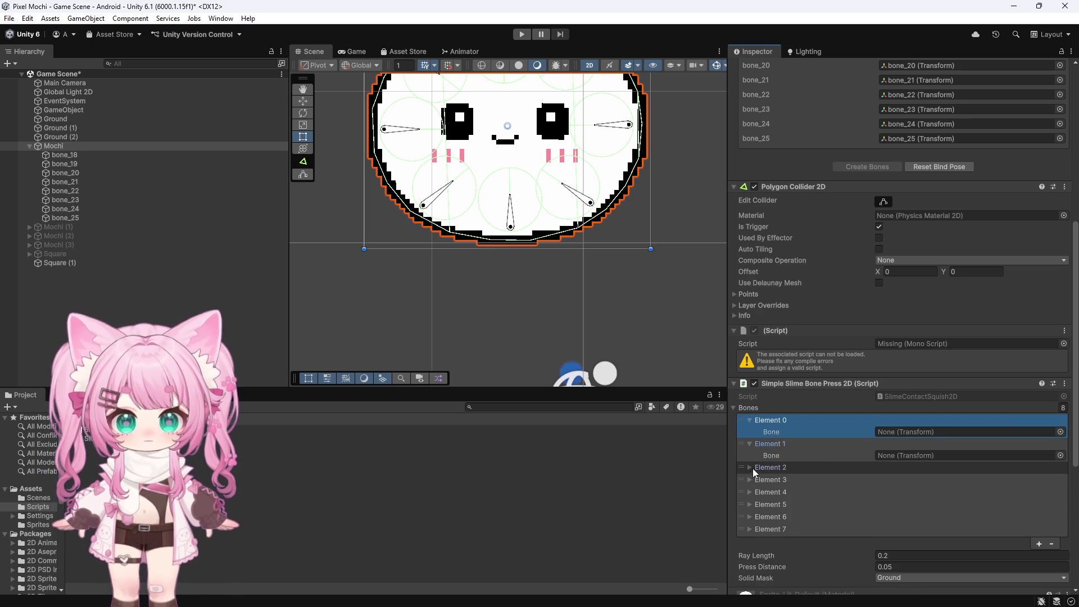
pyautogui.click(752, 467)
pyautogui.click(752, 492)
pyautogui.click(748, 514)
pyautogui.scroll(-3, 787, 473)
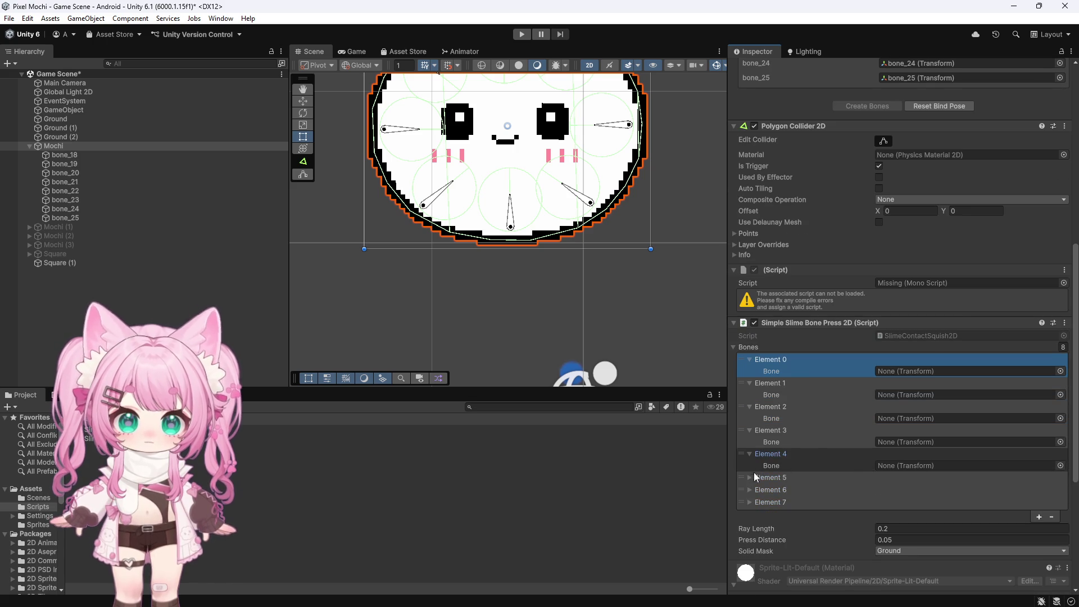
pyautogui.click(751, 477)
pyautogui.click(750, 502)
pyautogui.click(751, 524)
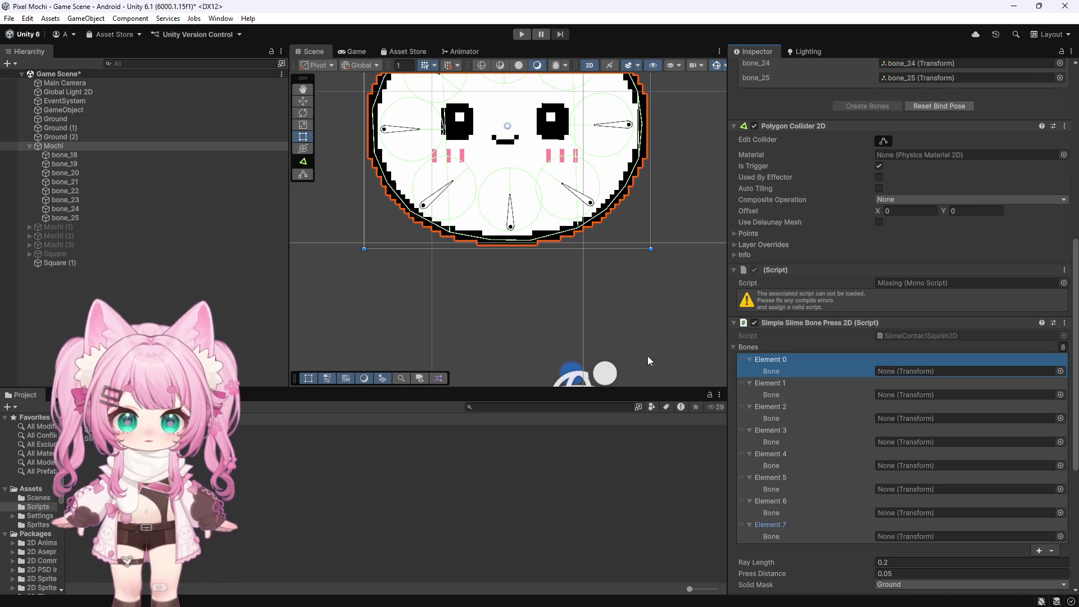
# Assign bone_18 through bone_25 to the Bone fields of Elements 0–7
pyautogui.moveTo(56, 155)
pyautogui.mouseDown()
pyautogui.moveTo(140, 157)
pyautogui.moveTo(895, 375)
pyautogui.mouseUp()
pyautogui.click(66, 164)
pyautogui.moveTo(66, 164); pyautogui.dragTo(897, 395)
pyautogui.moveTo(65, 173)
pyautogui.mouseDown()
pyautogui.moveTo(874, 403)
pyautogui.moveTo(889, 418)
pyautogui.mouseUp()
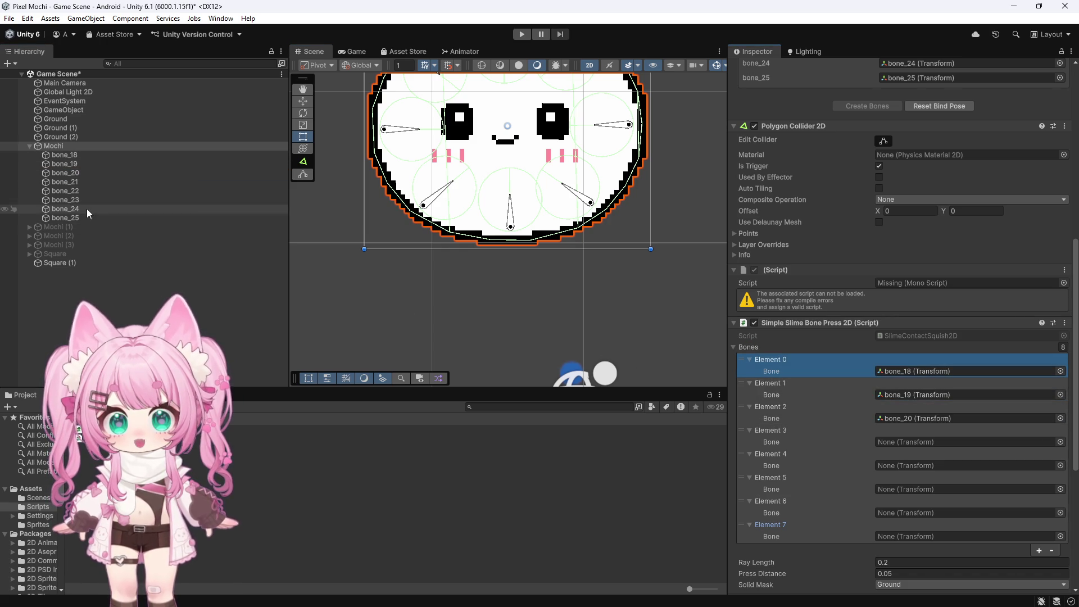
pyautogui.moveTo(63, 182)
pyautogui.mouseDown()
pyautogui.moveTo(574, 291)
pyautogui.moveTo(785, 356)
pyautogui.moveTo(902, 447)
pyautogui.mouseUp()
pyautogui.moveTo(63, 191)
pyautogui.mouseDown()
pyautogui.moveTo(800, 479)
pyautogui.moveTo(900, 465)
pyautogui.mouseUp()
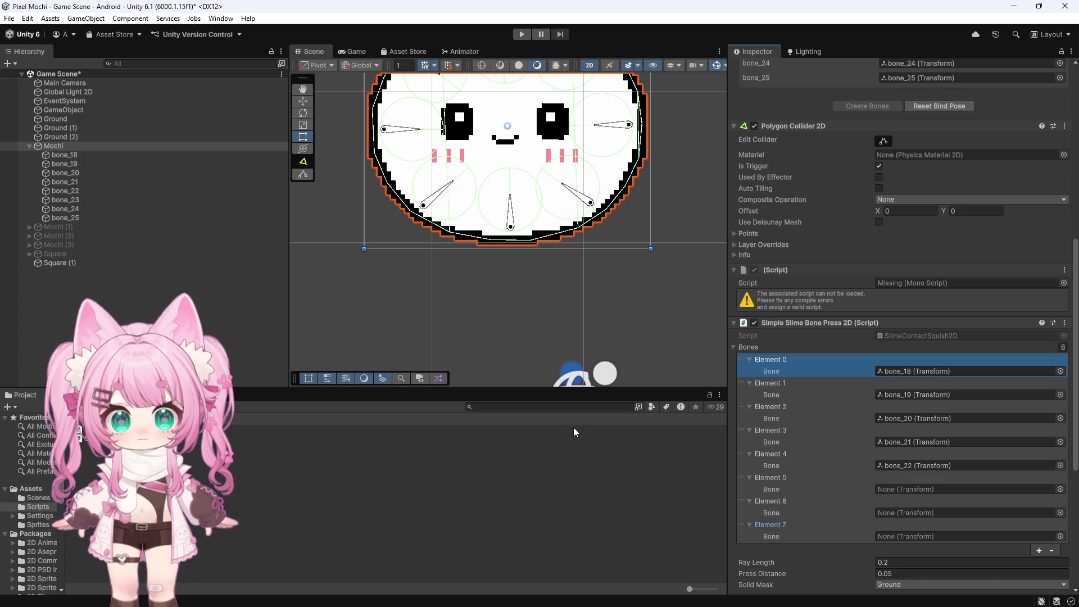
pyautogui.moveTo(64, 200)
pyautogui.mouseDown()
pyautogui.moveTo(450, 337)
pyautogui.moveTo(930, 530)
pyautogui.moveTo(891, 491)
pyautogui.mouseUp()
pyautogui.moveTo(63, 209); pyautogui.dragTo(916, 515)
pyautogui.moveTo(55, 218)
pyautogui.mouseDown()
pyautogui.moveTo(926, 520)
pyautogui.moveTo(922, 536)
pyautogui.mouseUp()
# Open the SlimeContactSquish2D script in Visual Studio
pyautogui.scroll(-3, 399, 259)
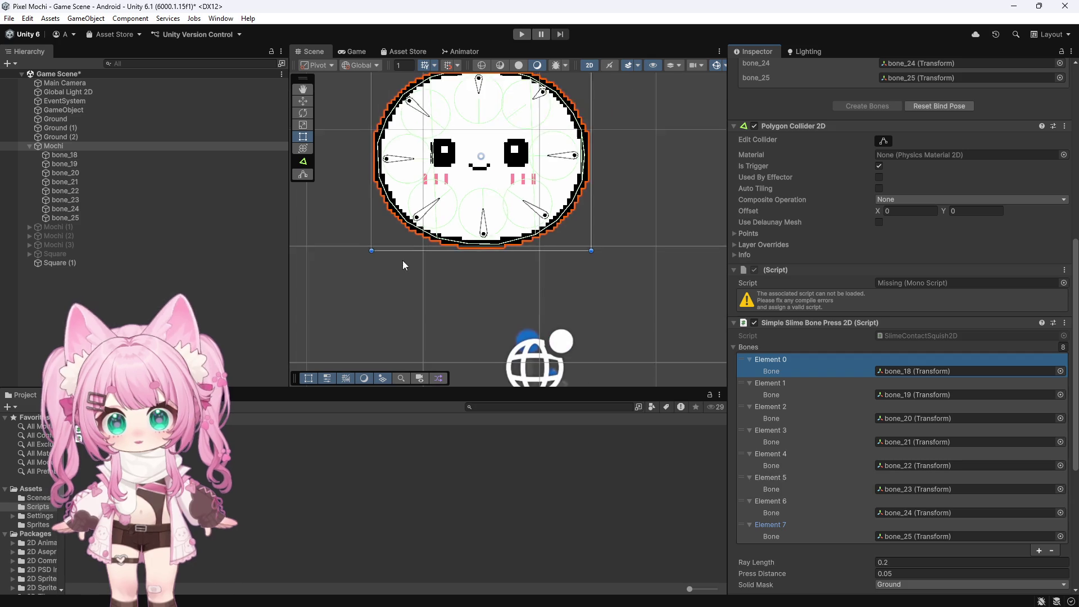
pyautogui.scroll(3, 448, 160)
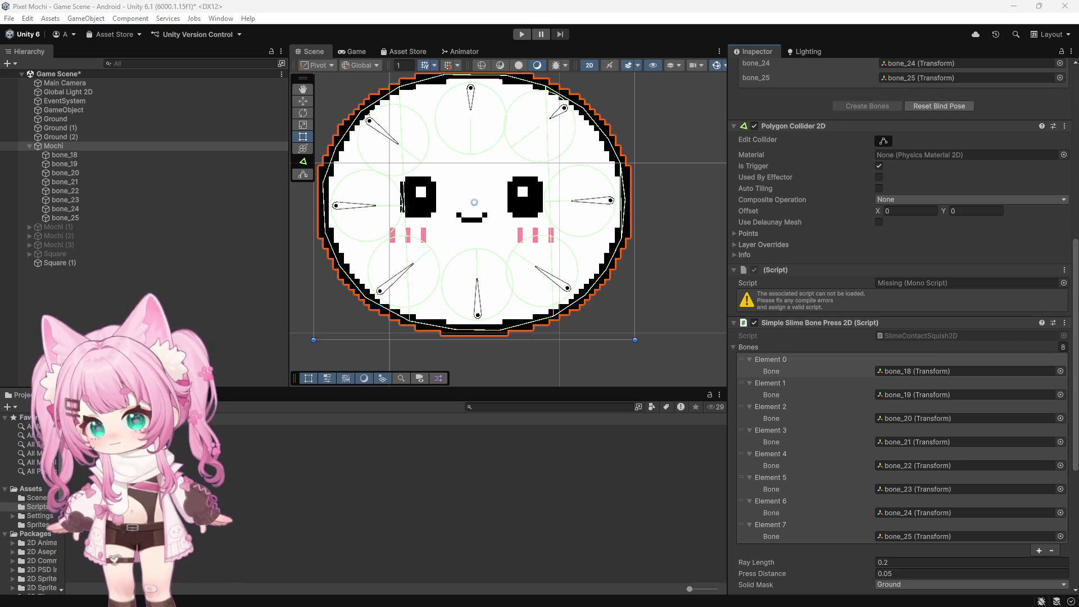
pyautogui.doubleClick(227, 441)
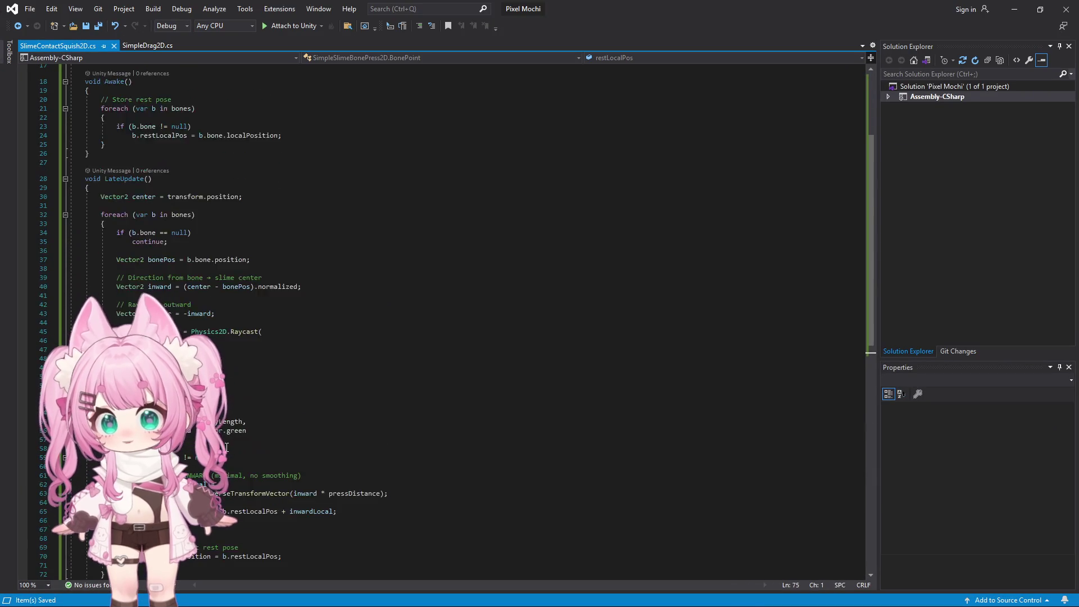
# Insert the OnDrawGizmosSelected gizmo method after LateUpdate and save all files
pyautogui.press('Return')
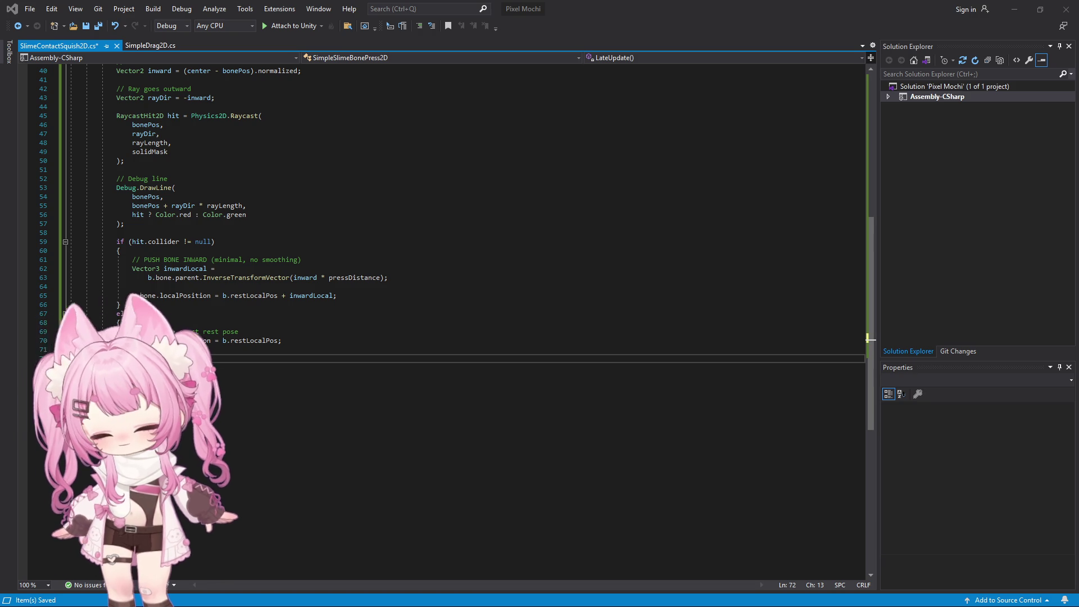
pyautogui.hotkey('ctrl', 'v')
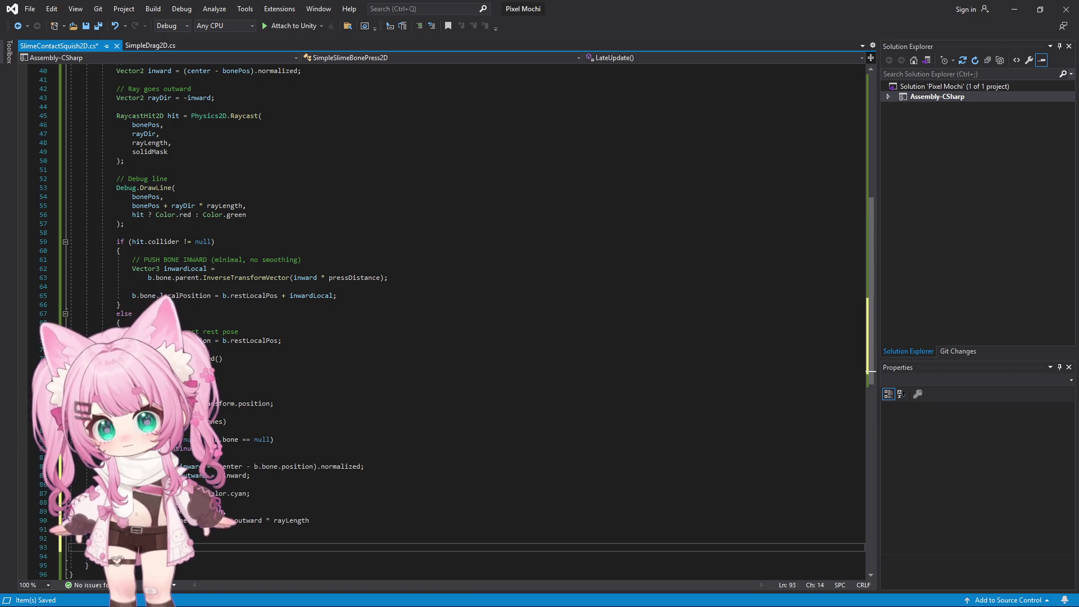
pyautogui.click(30, 9)
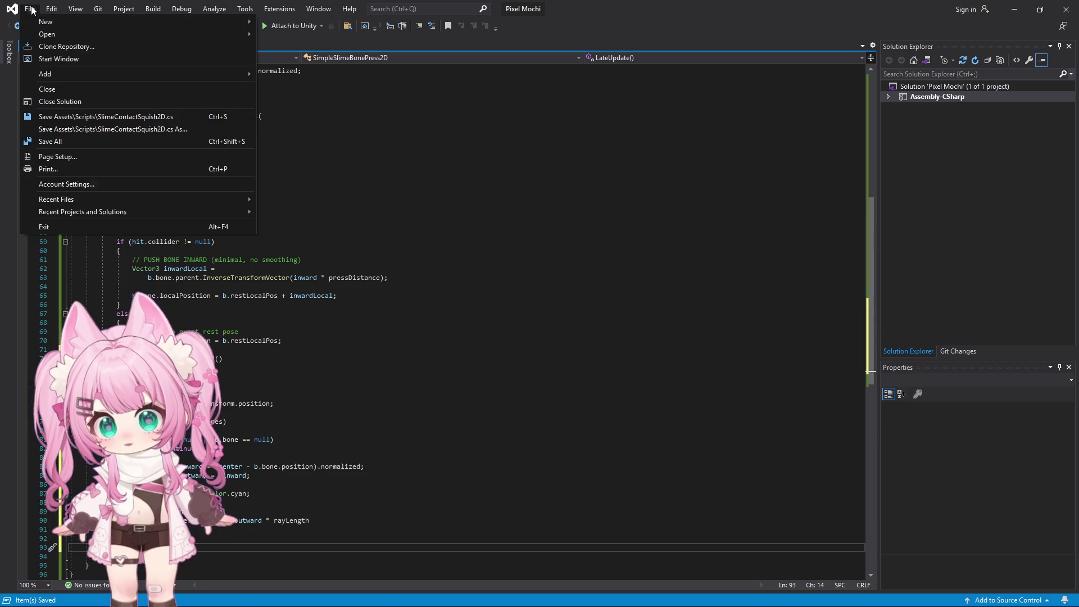
pyautogui.click(50, 143)
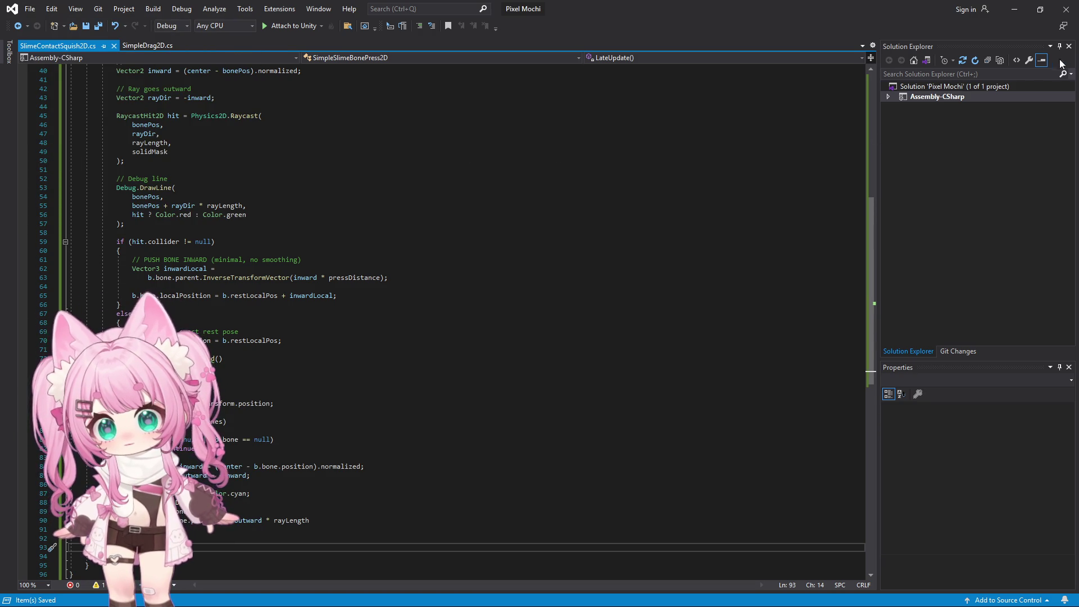
pyautogui.click(1015, 10)
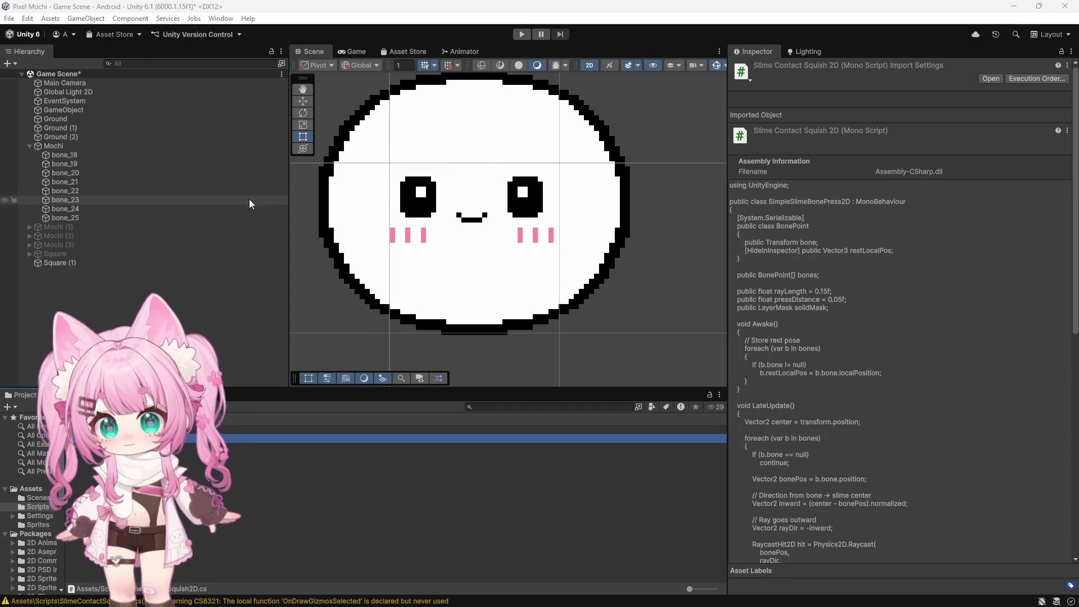
pyautogui.click(62, 145)
pyautogui.press('f')
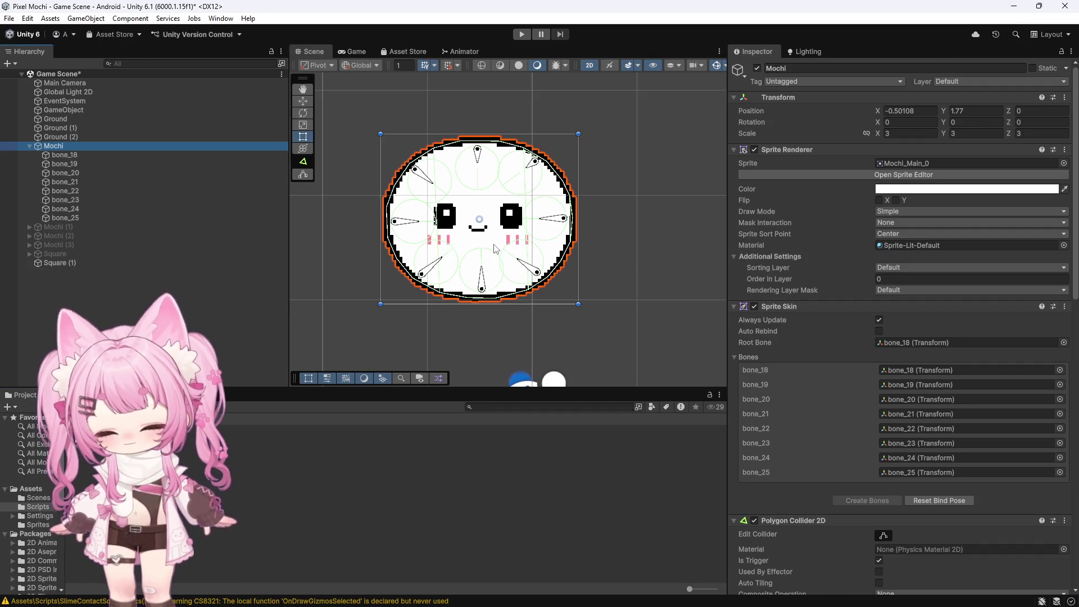
pyautogui.scroll(-15, 763, 322)
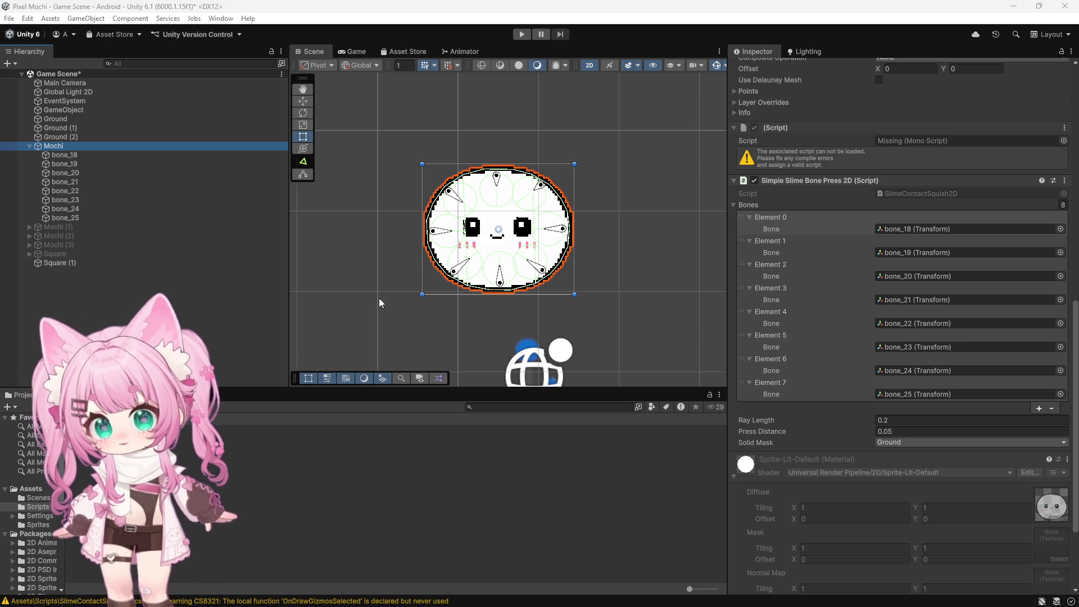
pyautogui.scroll(-5, 379, 267)
pyautogui.moveTo(328, 338); pyautogui.dragTo(370, 289)
pyautogui.scroll(2, 340, 315)
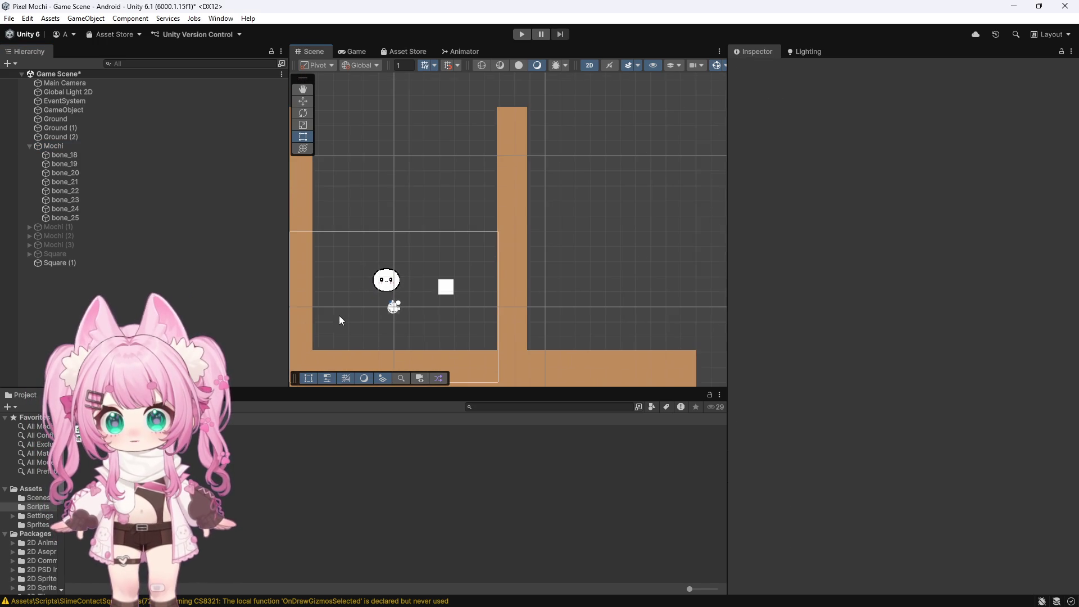
pyautogui.scroll(5, 352, 286)
pyautogui.scroll(8, 497, 222)
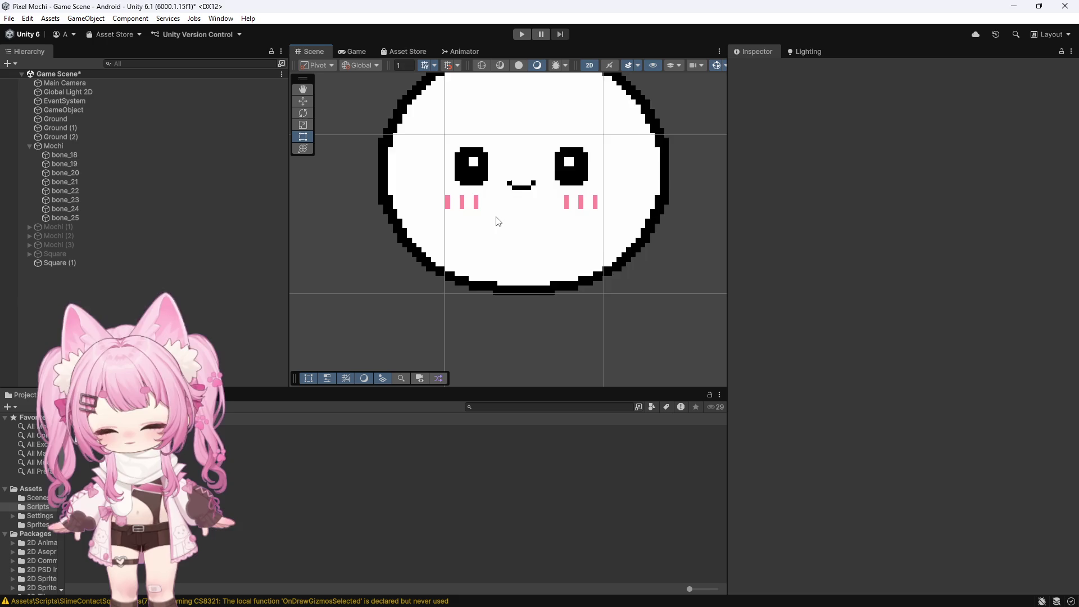
pyautogui.scroll(3, 497, 222)
pyautogui.scroll(-1, 489, 270)
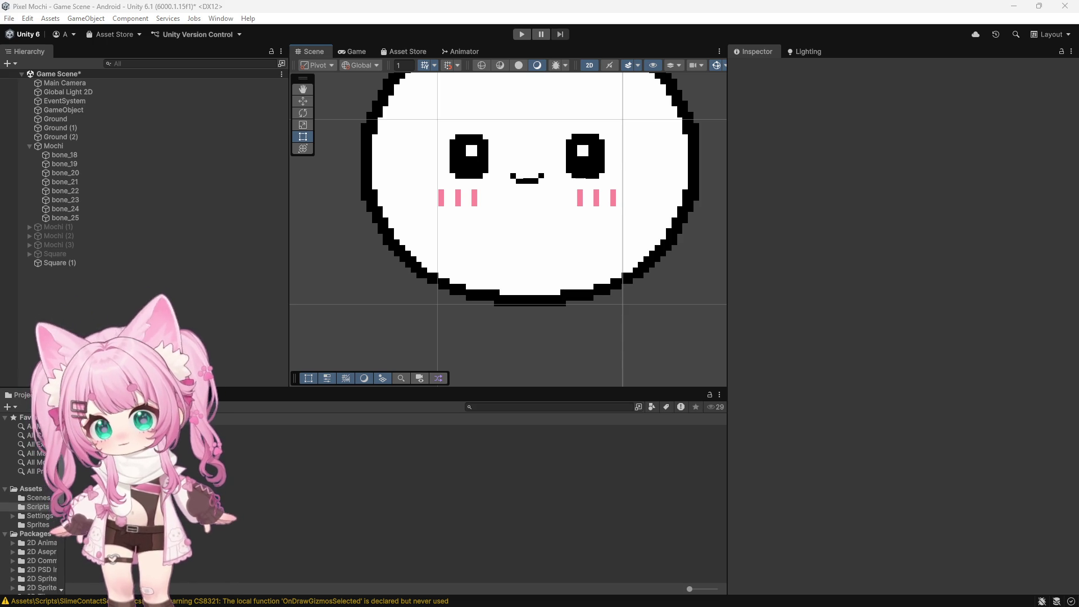
pyautogui.hotkey('alt', 'Tab')
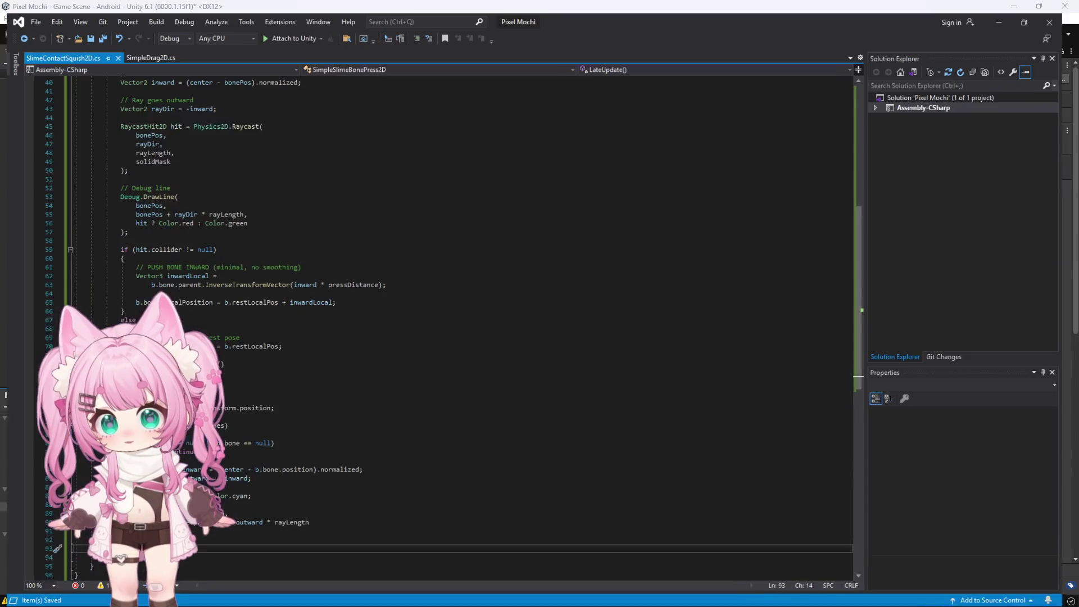
pyautogui.click(312, 358)
pyautogui.hotkey('ctrl', 'a')
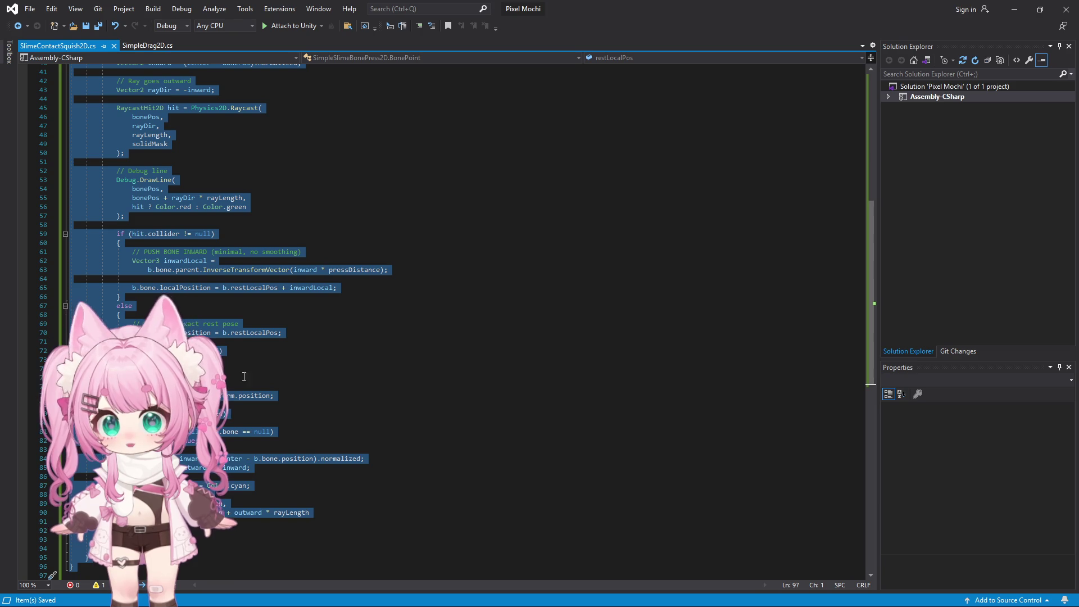
pyautogui.click(1015, 9)
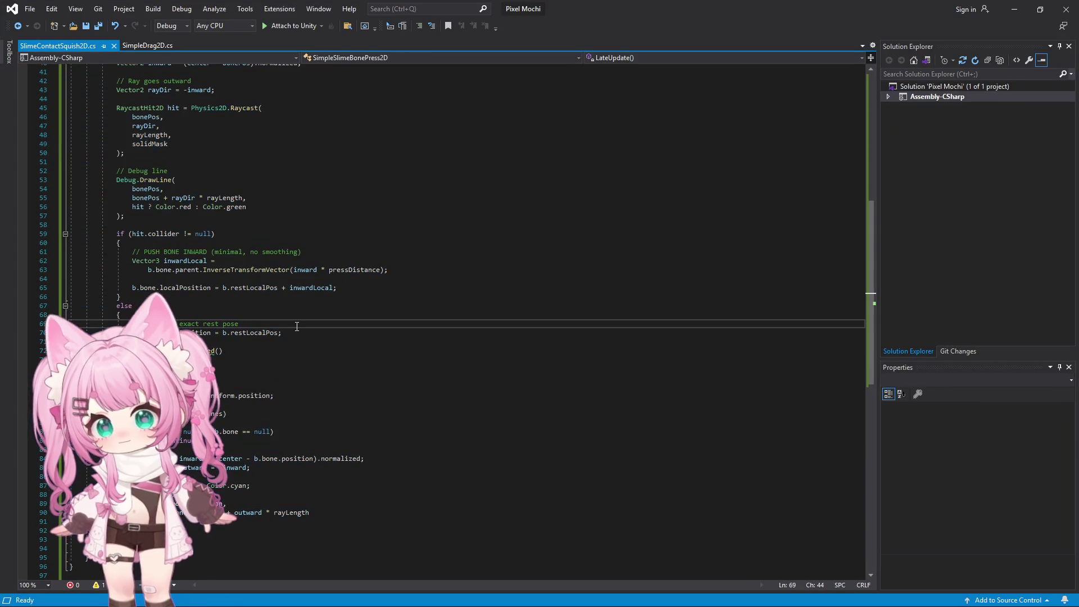
# Try pasting over the script, then undo to restore the error-free code
pyautogui.hotkey('ctrl', 'a')
pyautogui.write('OnDrawGizmosSelected()')
pyautogui.hotkey('ctrl', 'z')
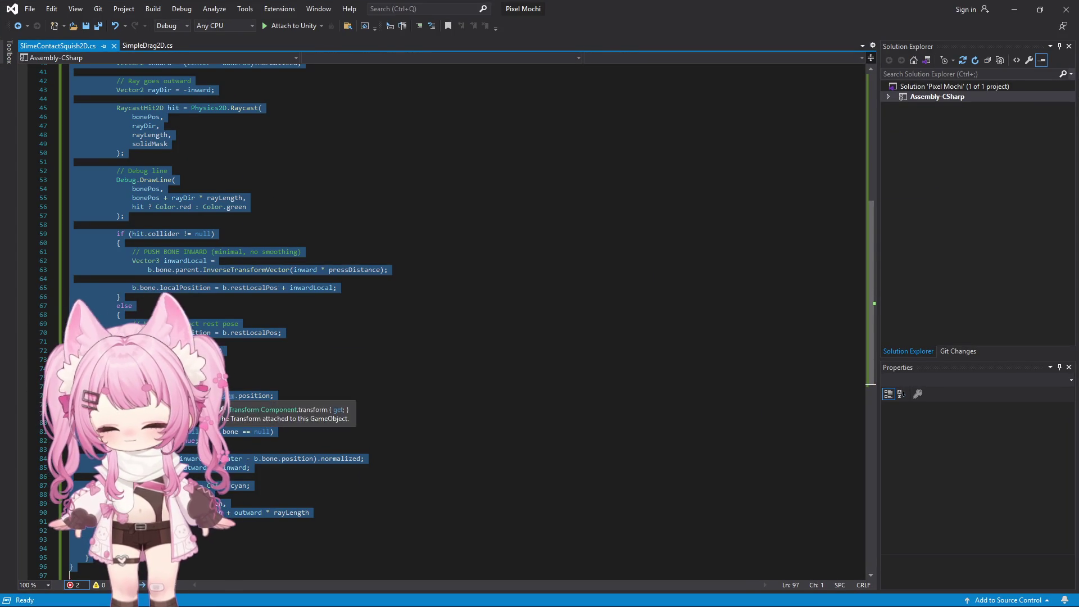
pyautogui.hotkey('alt', 'Tab')
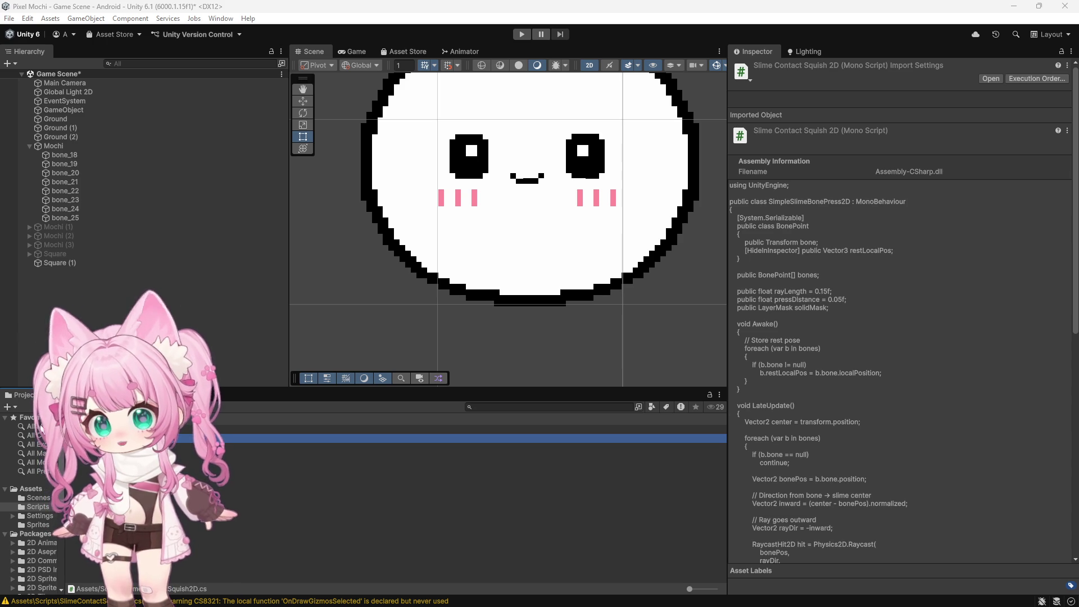
# Paste the revised script with the Debug.DrawLine ray and OnDrawGizmos editor rays
pyautogui.hotkey('alt', 'Tab')
pyautogui.click(407, 298)
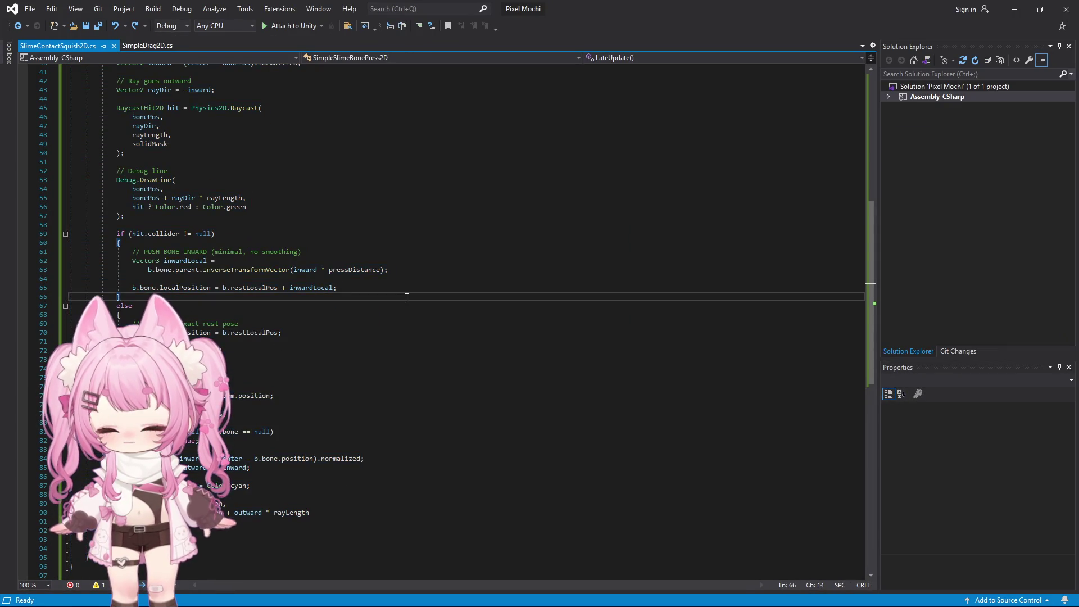
pyautogui.hotkey('ctrl', 'a')
pyautogui.hotkey('ctrl', 'v')
pyautogui.scroll(13, 354, 359)
pyautogui.scroll(-4, 371, 366)
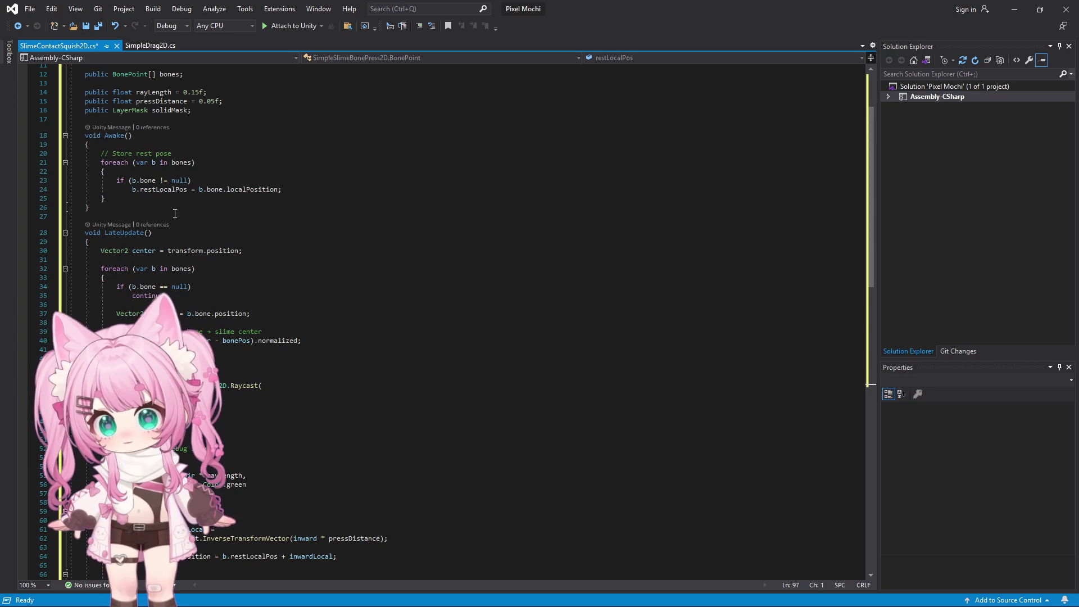
pyautogui.scroll(-2, 331, 274)
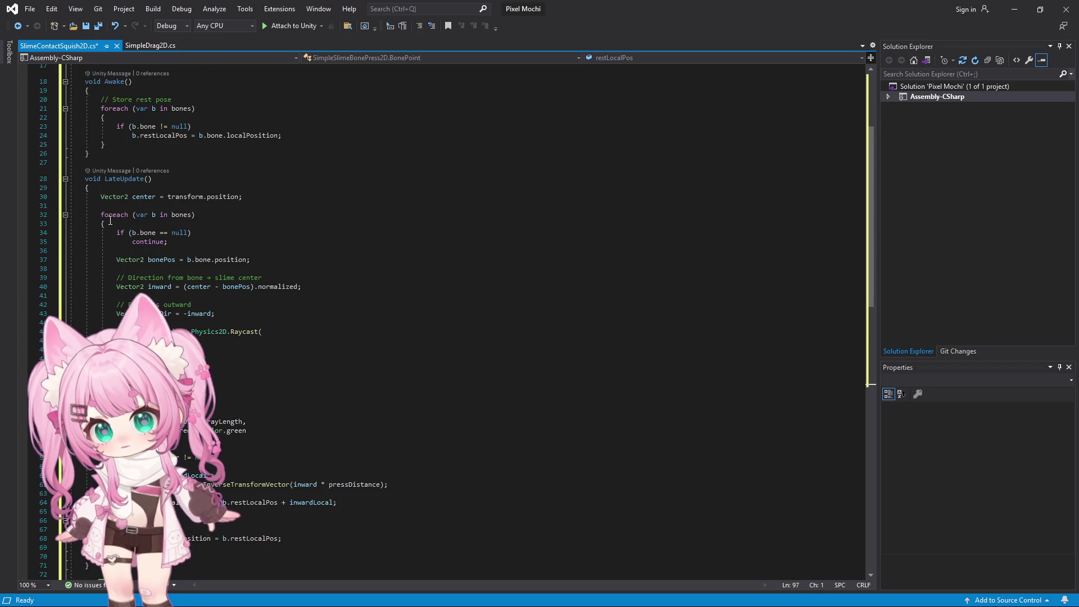
pyautogui.scroll(-4, 117, 223)
pyautogui.scroll(-4, 151, 304)
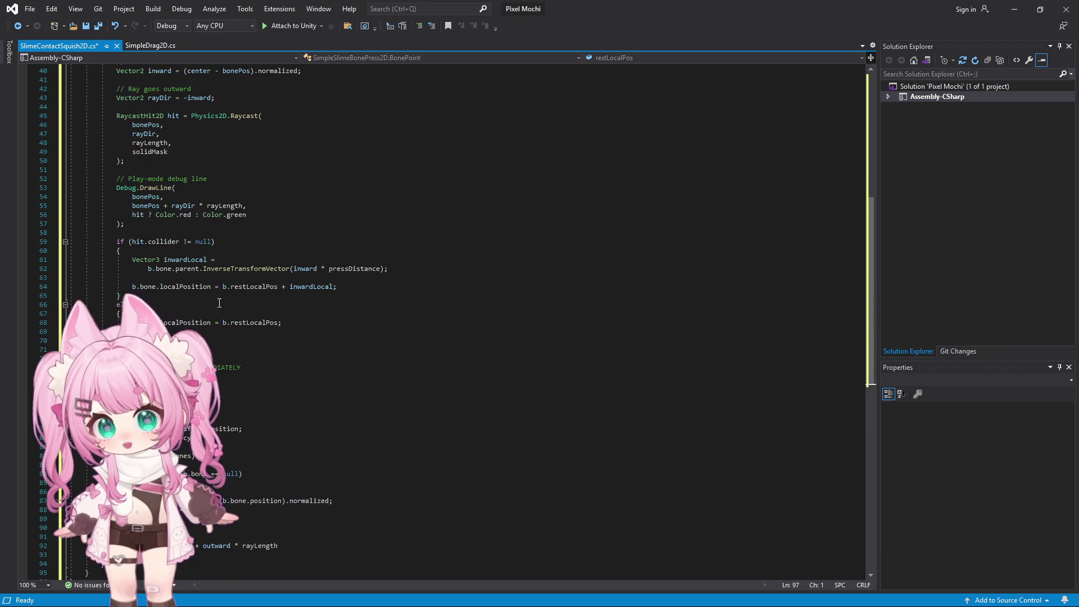
pyautogui.scroll(-4, 223, 301)
pyautogui.scroll(3, 222, 299)
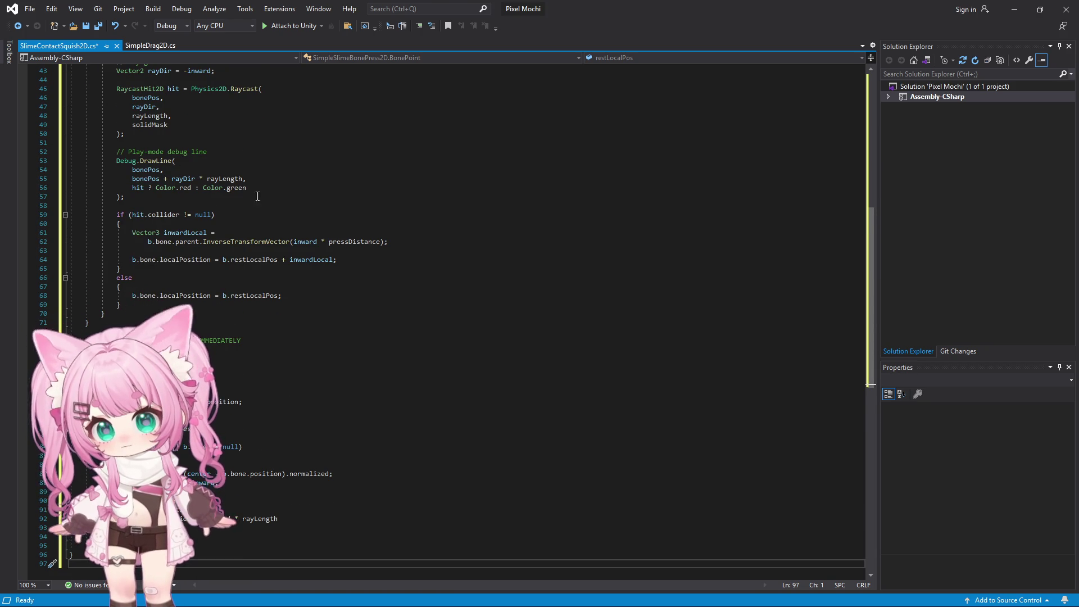
pyautogui.scroll(-2, 256, 196)
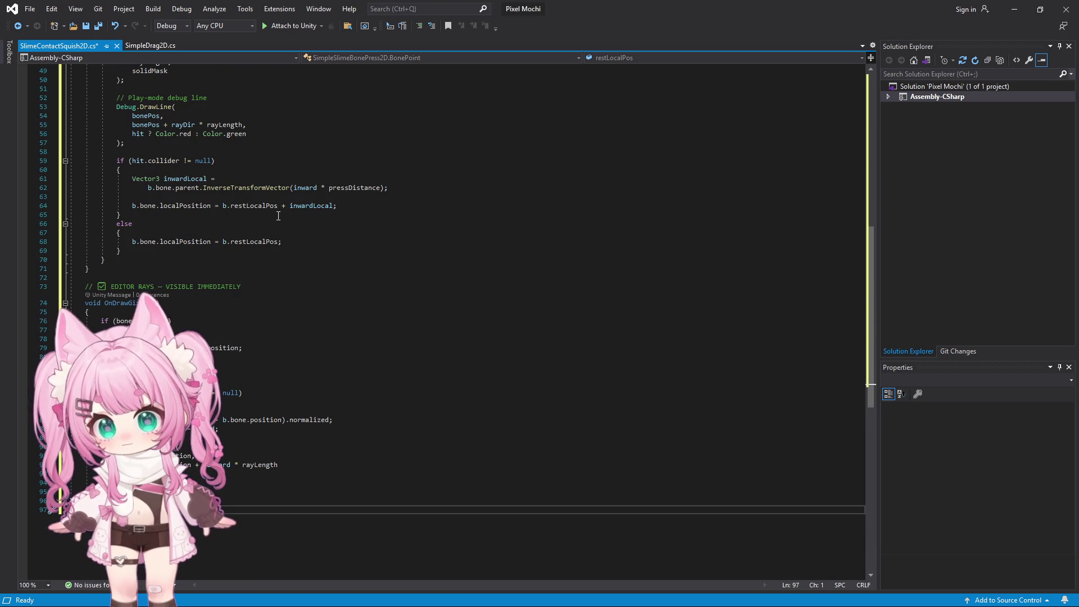
# Save all changes to SlimeContactSquish2D.cs
pyautogui.click(28, 9)
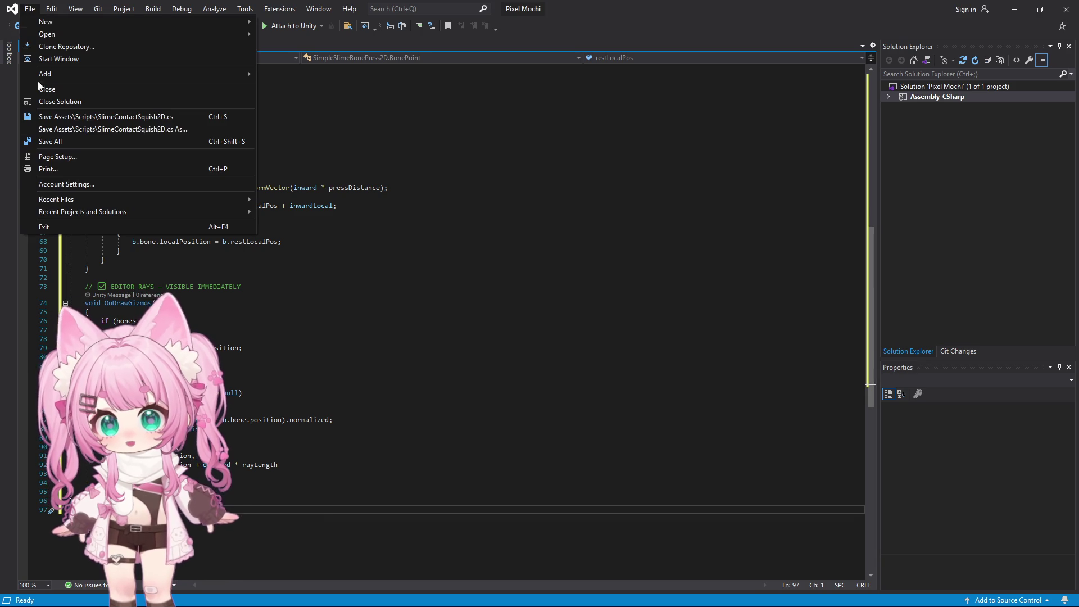
pyautogui.click(48, 142)
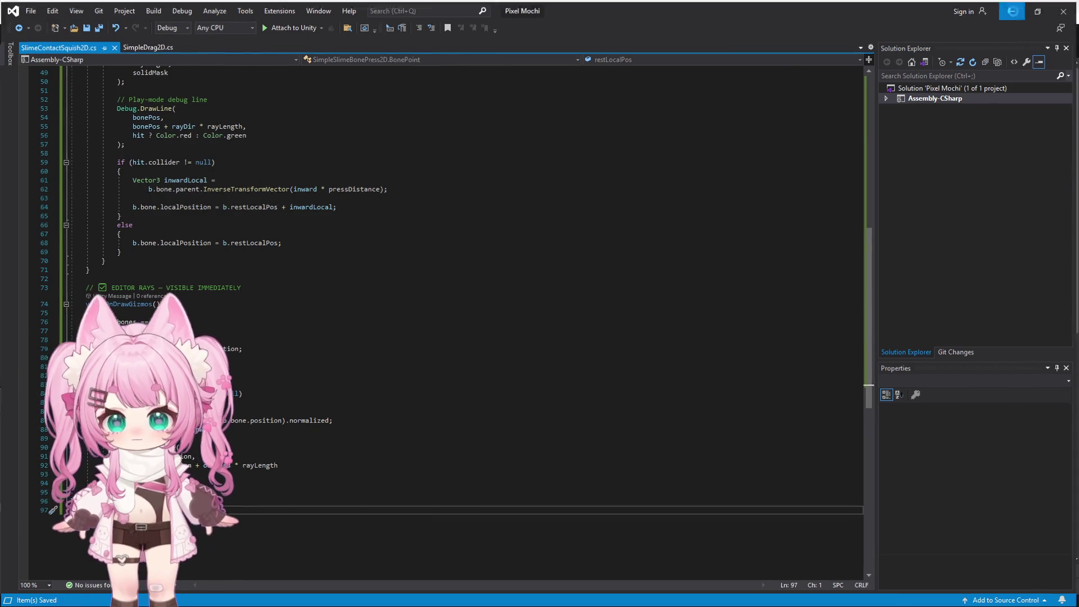
pyautogui.click(1014, 9)
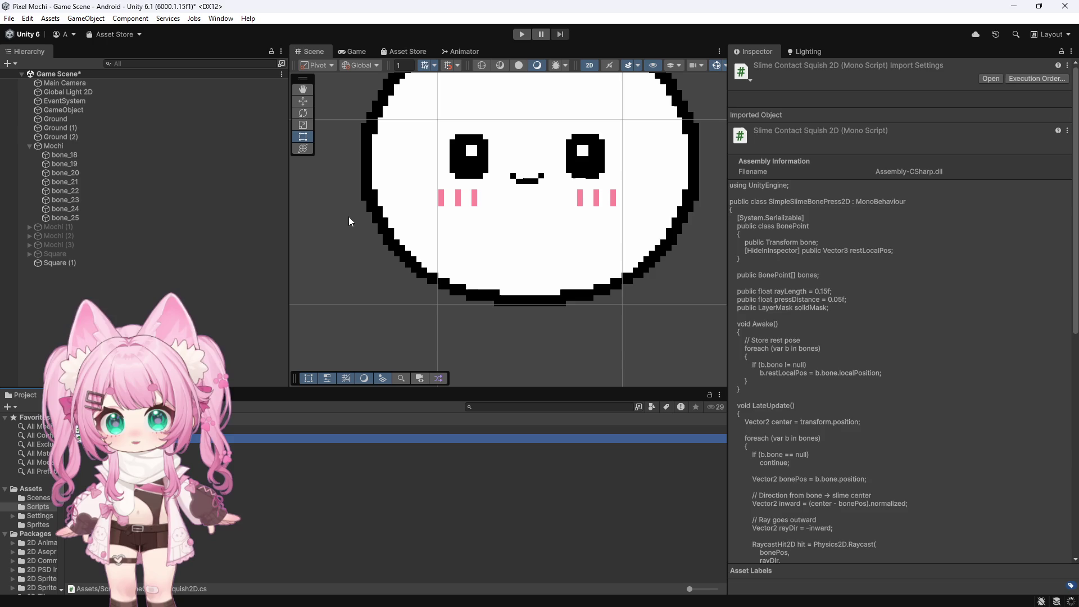
# Select Mochi, scroll to Simple Slime Bone Press 2D, and run a brief Play test
pyautogui.scroll(-3, 381, 268)
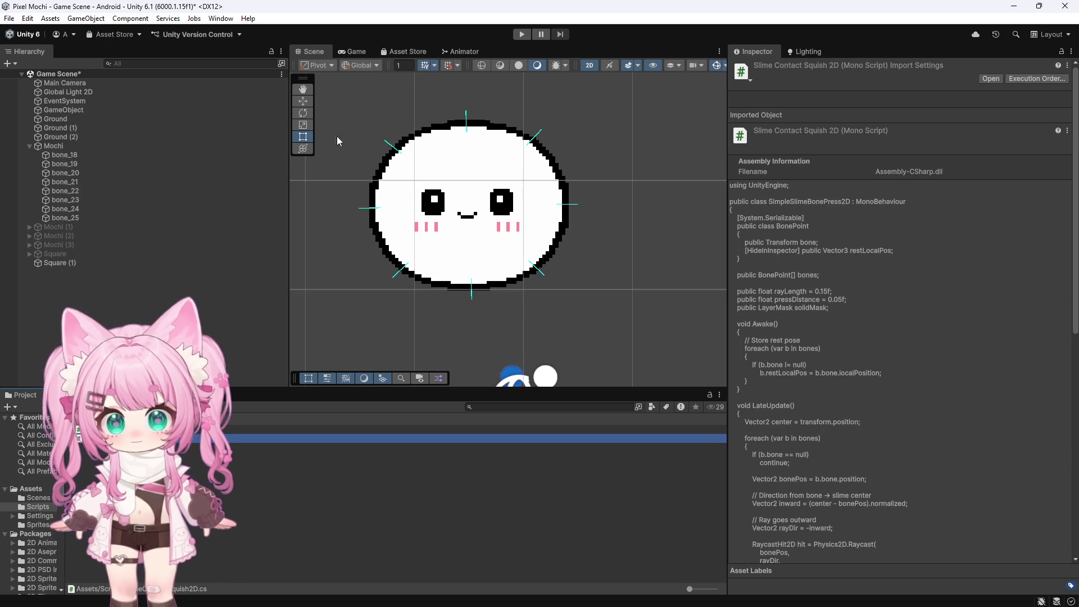
pyautogui.click(65, 146)
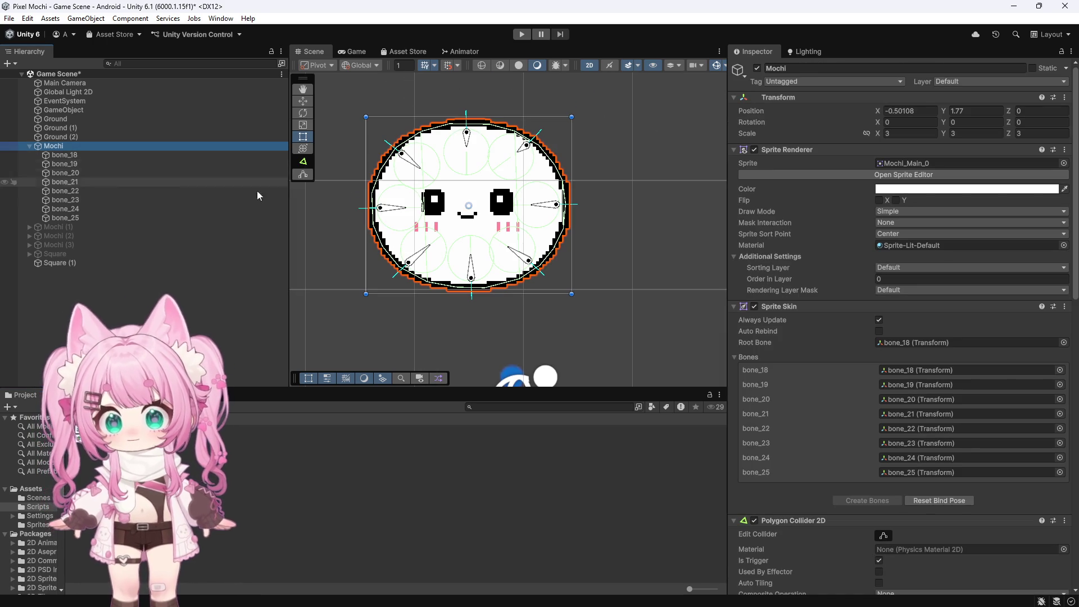
pyautogui.scroll(-4, 798, 362)
pyautogui.scroll(-5, 799, 362)
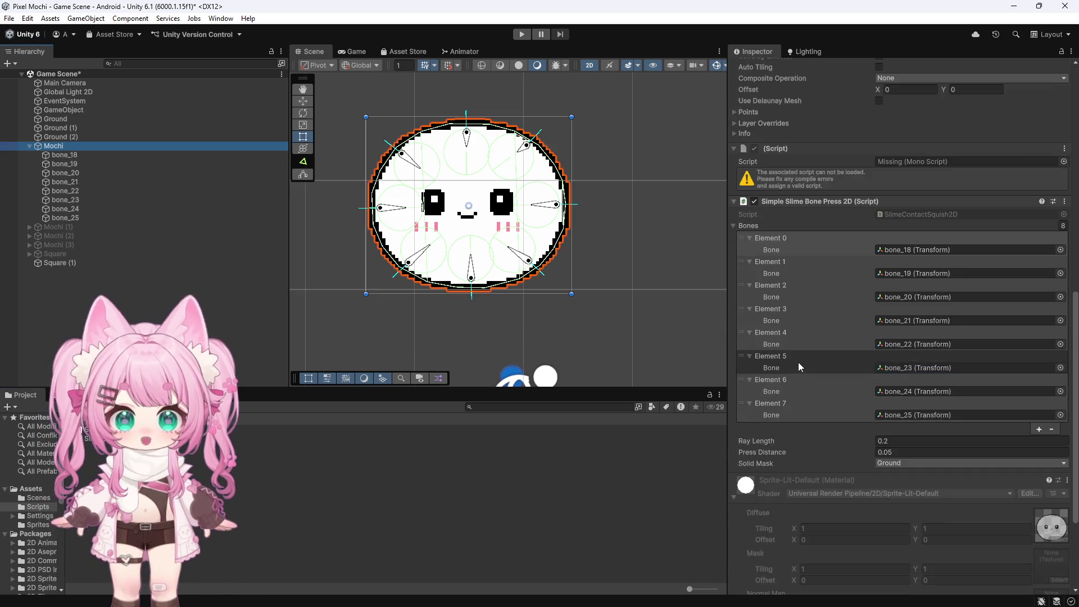
pyautogui.click(522, 35)
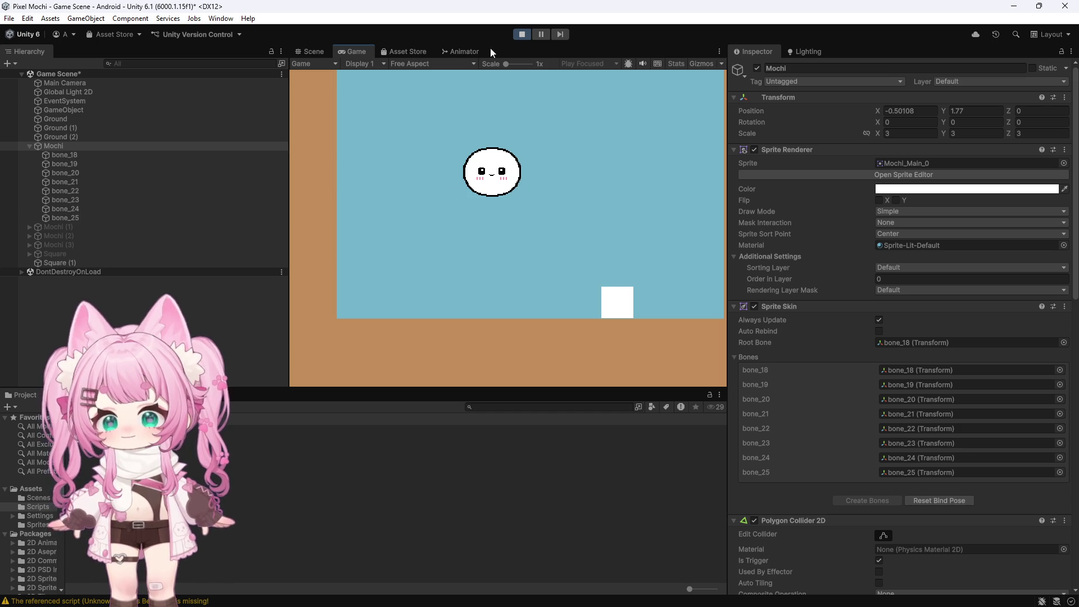
pyautogui.click(520, 36)
pyautogui.scroll(-5, 790, 319)
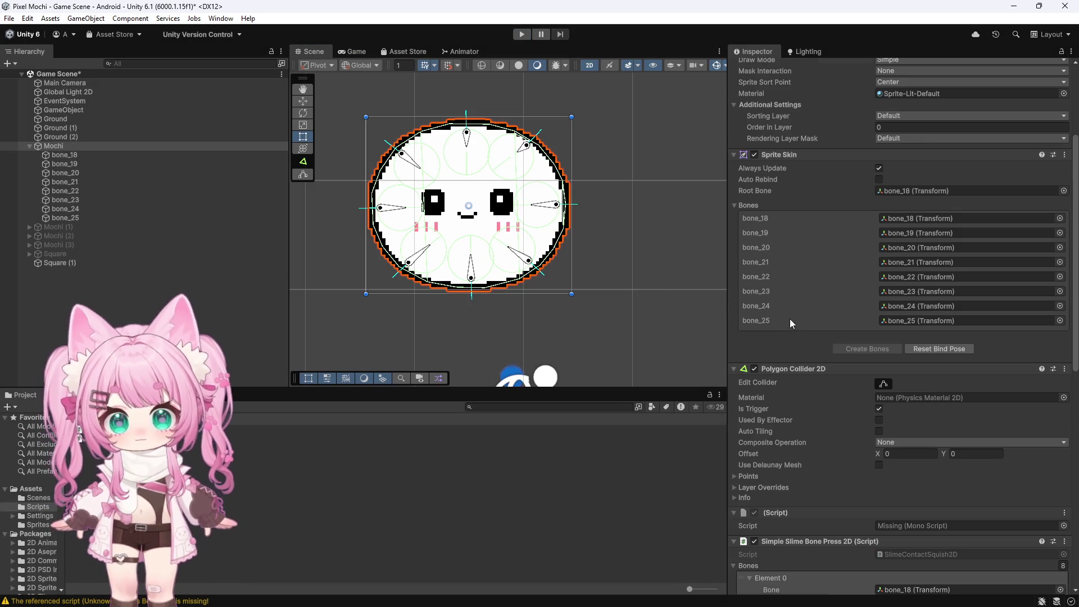
# Remove the missing (Script) component from Mochi
pyautogui.click(754, 369)
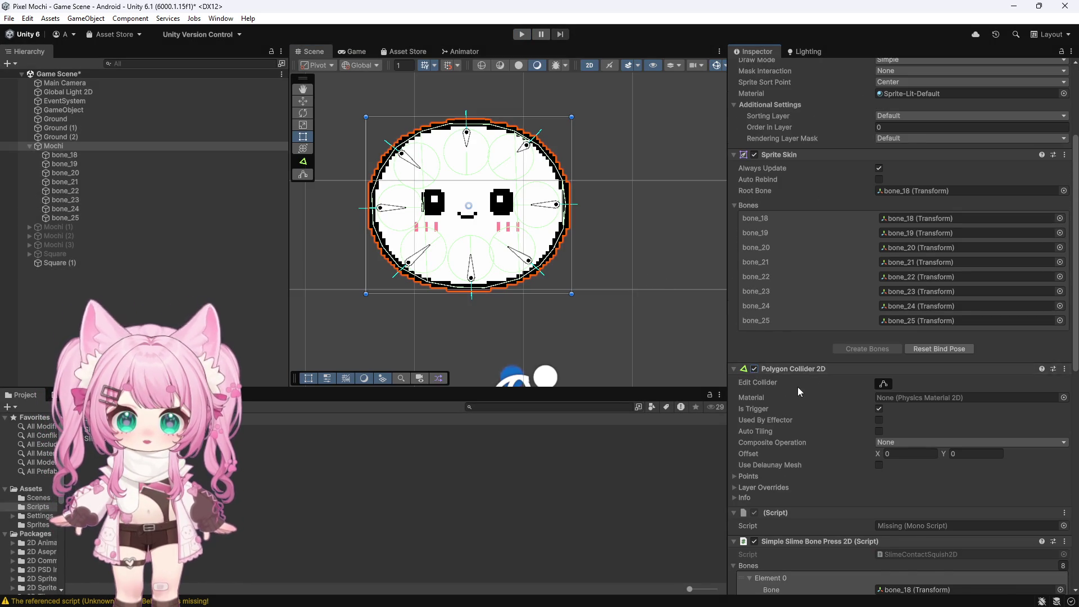
pyautogui.scroll(-3, 788, 386)
pyautogui.click(754, 420)
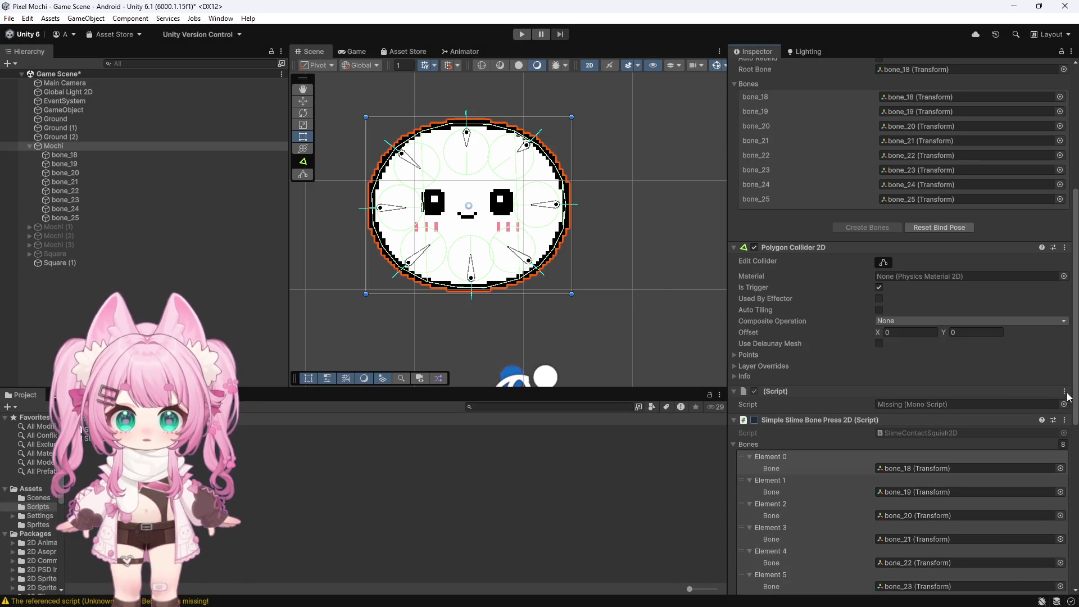
pyautogui.click(1065, 391)
pyautogui.click(990, 446)
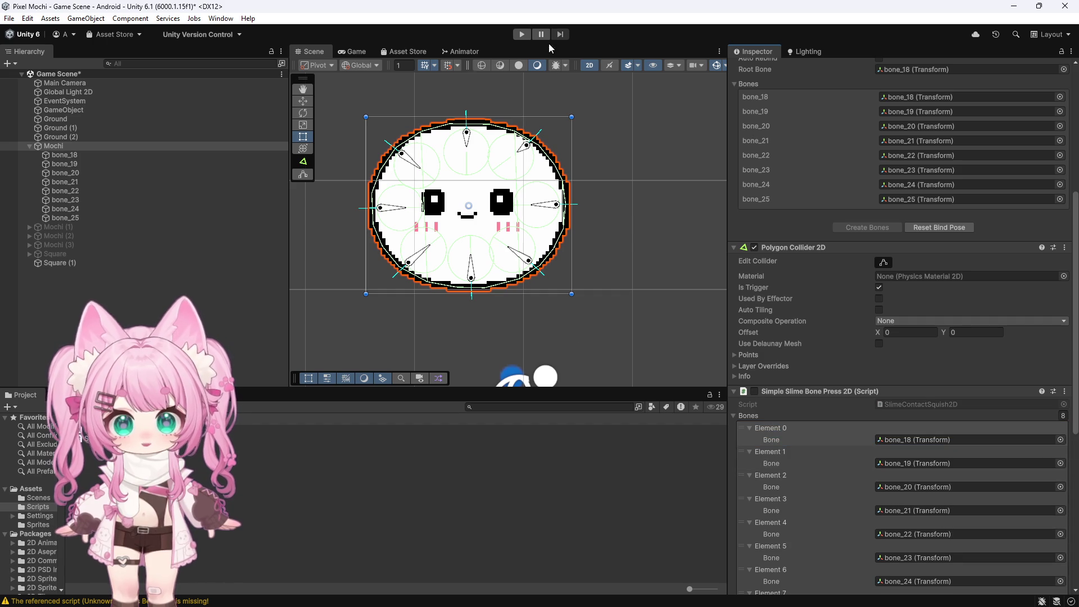
# Run another short Play test and stop it with Ctrl+P
pyautogui.click(521, 35)
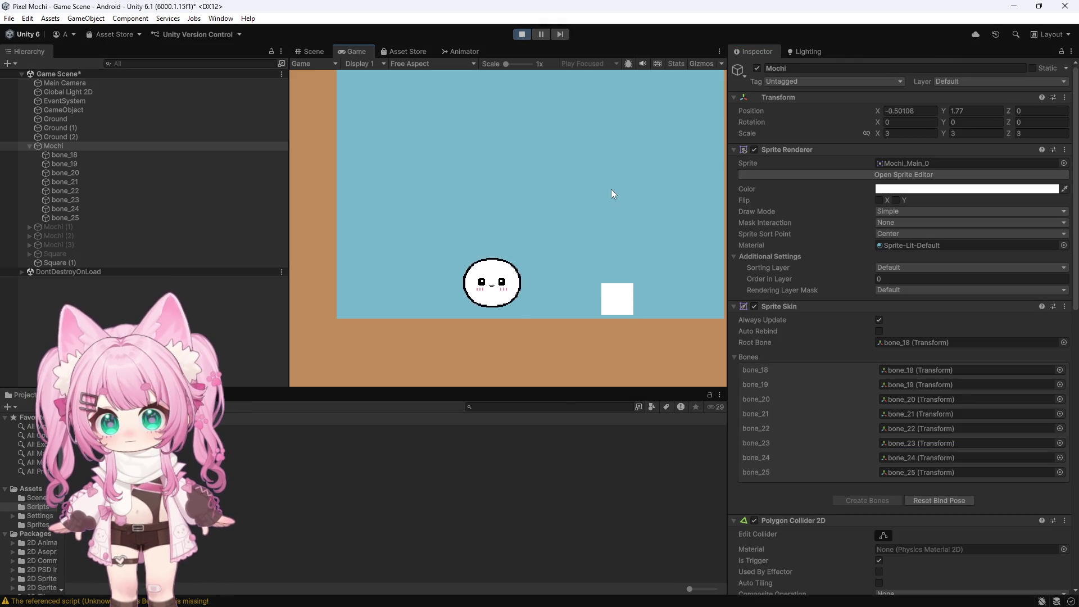
pyautogui.hotkey('ctrl', 'p')
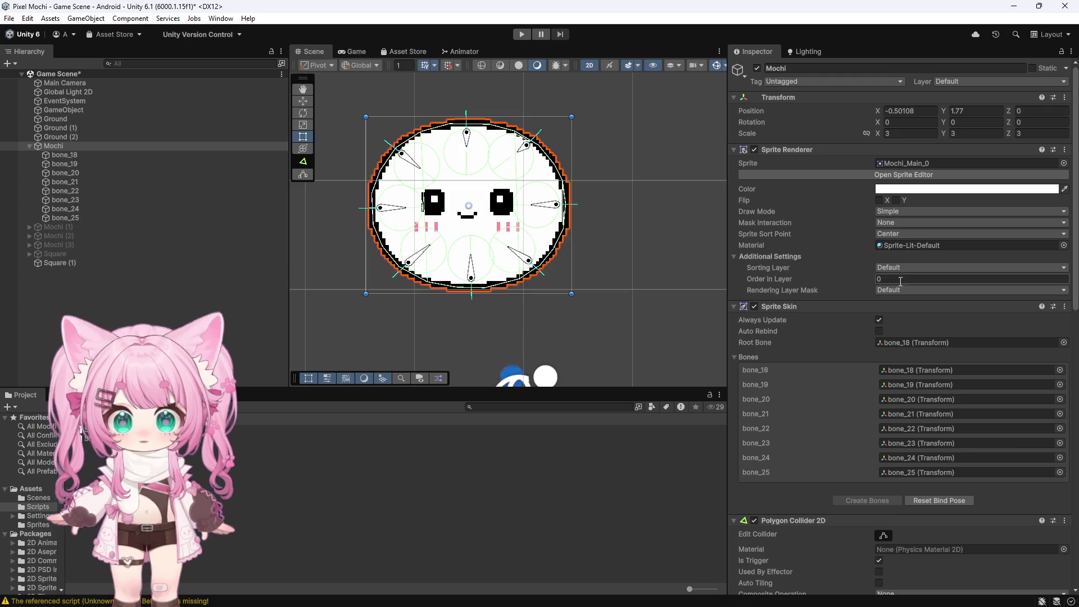
pyautogui.scroll(-10, 857, 260)
# Open the Simple Slime Bone Press 2D script via Edit Script
pyautogui.click(754, 301)
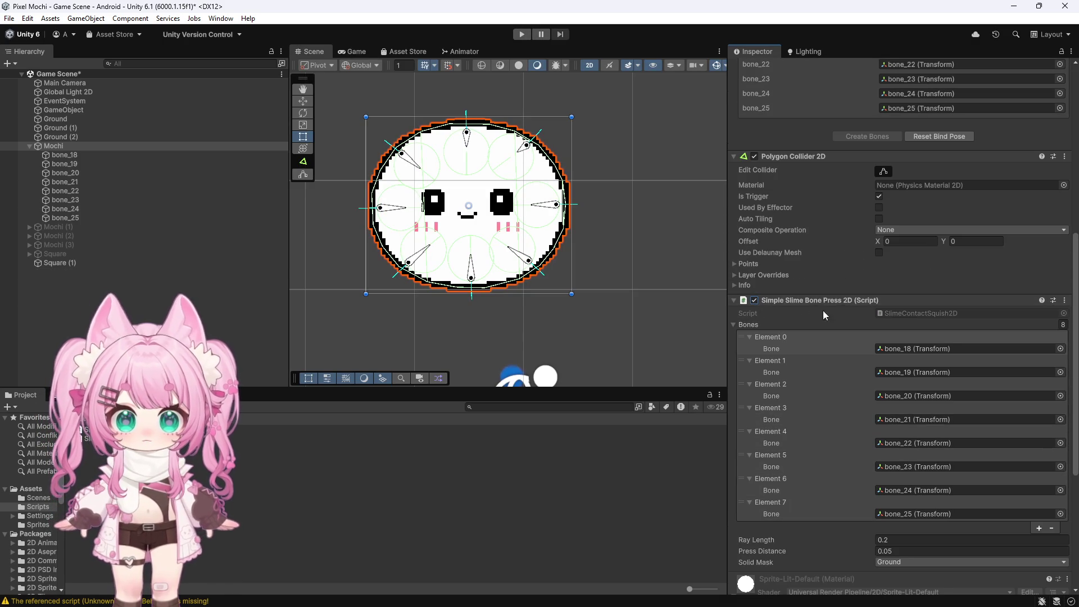
pyautogui.click(1065, 300)
pyautogui.click(978, 466)
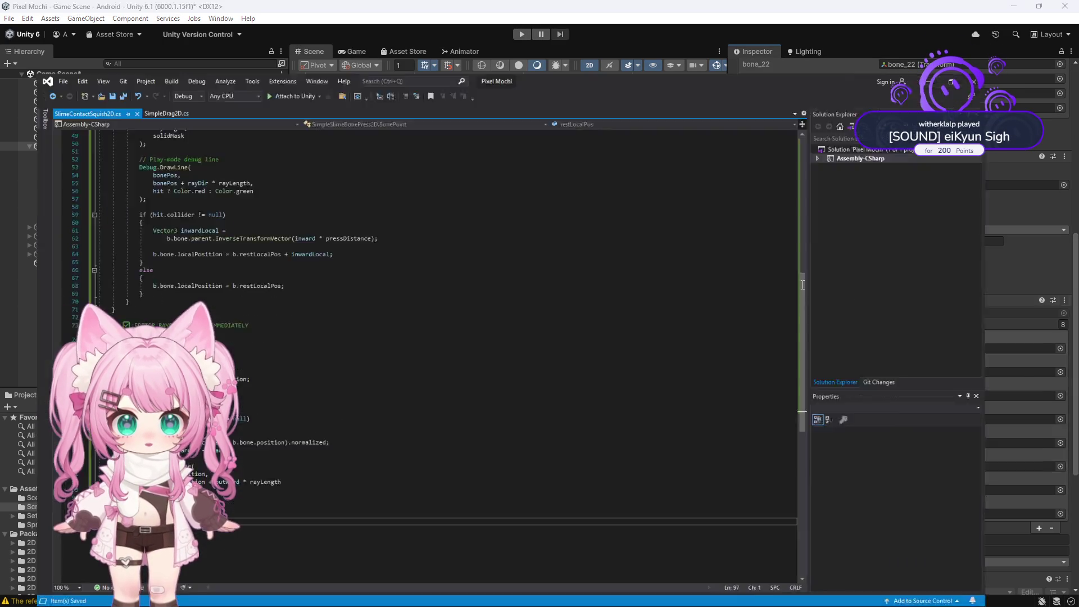
pyautogui.scroll(12, 228, 296)
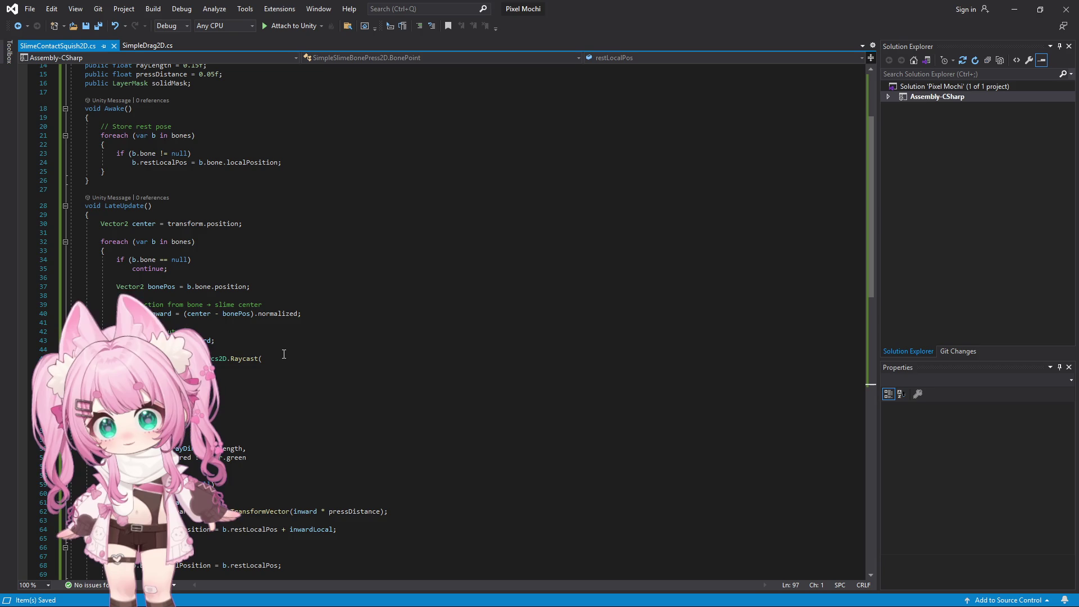
pyautogui.hotkey('alt', 'Tab')
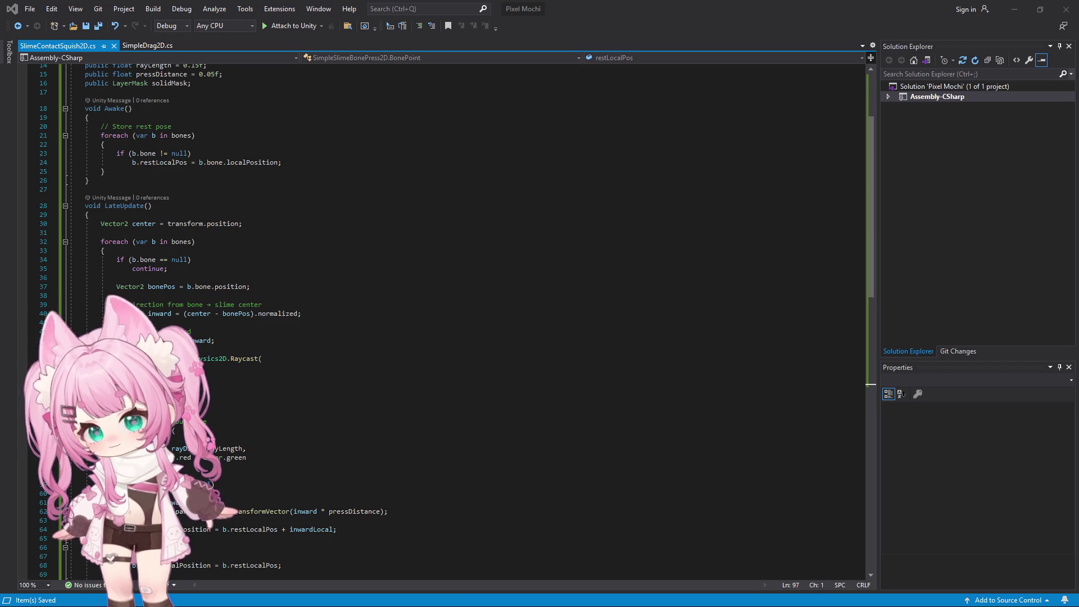
# Replace the script with the Rigidbody2D force-based version using pressForce 5 and save all
pyautogui.click(395, 347)
pyautogui.hotkey('ctrl', 'a')
pyautogui.hotkey('ctrl', 'v')
pyautogui.scroll(-6, 392, 349)
pyautogui.scroll(15, 392, 349)
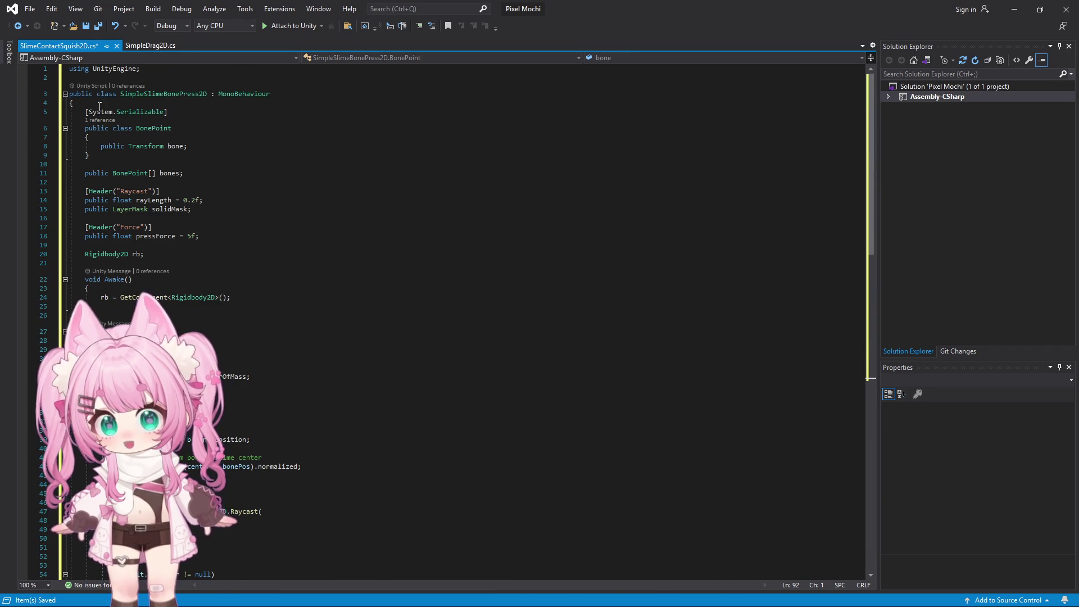
pyautogui.click(30, 9)
pyautogui.click(58, 141)
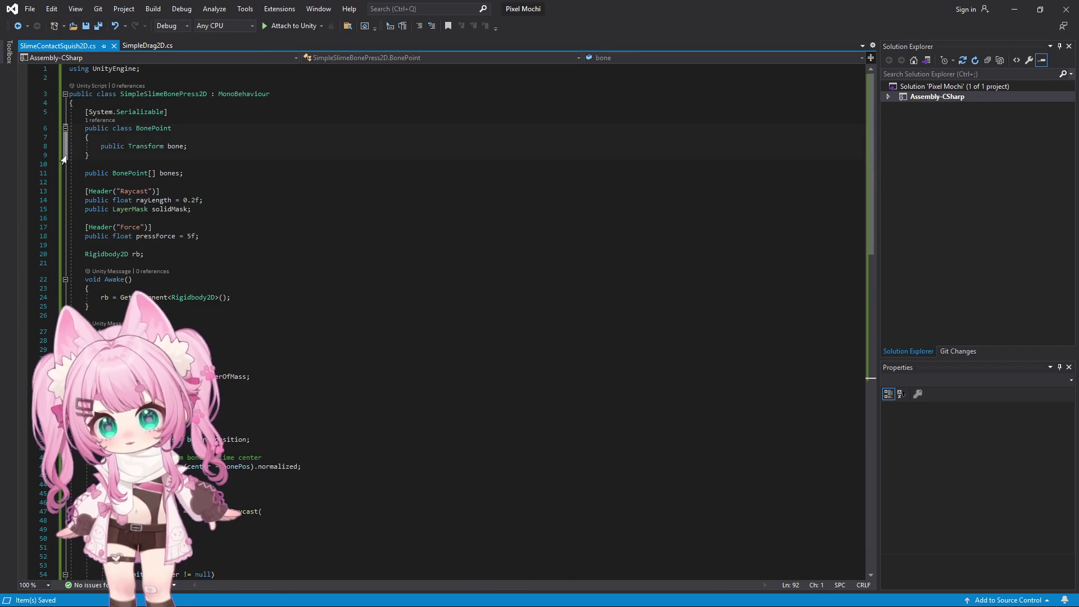
pyautogui.click(1015, 9)
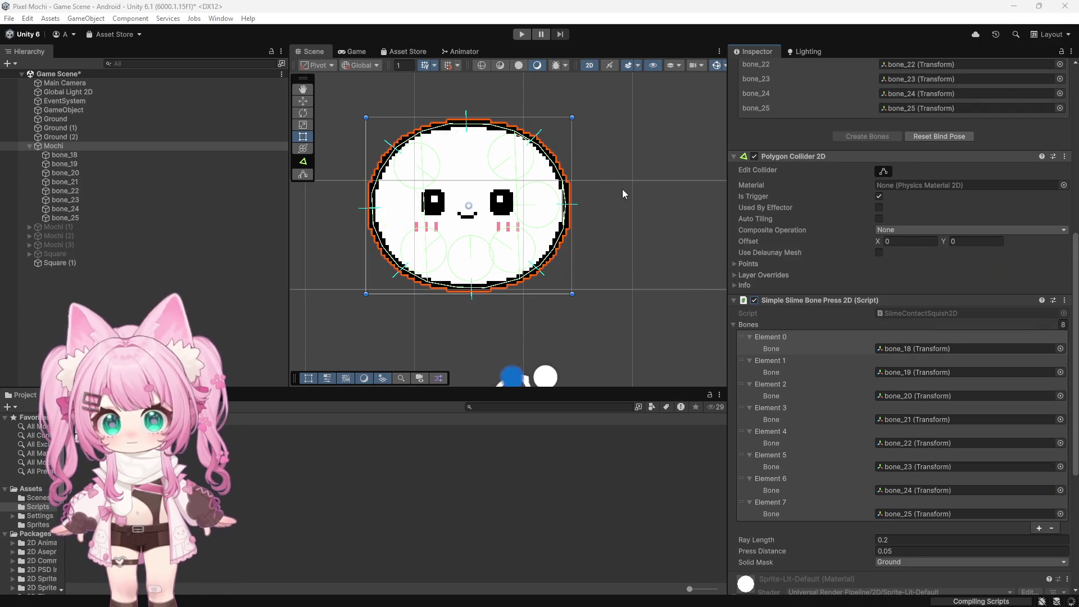
# Enter Play mode and drag the white square left against the mochi
pyautogui.scroll(-3, 621, 195)
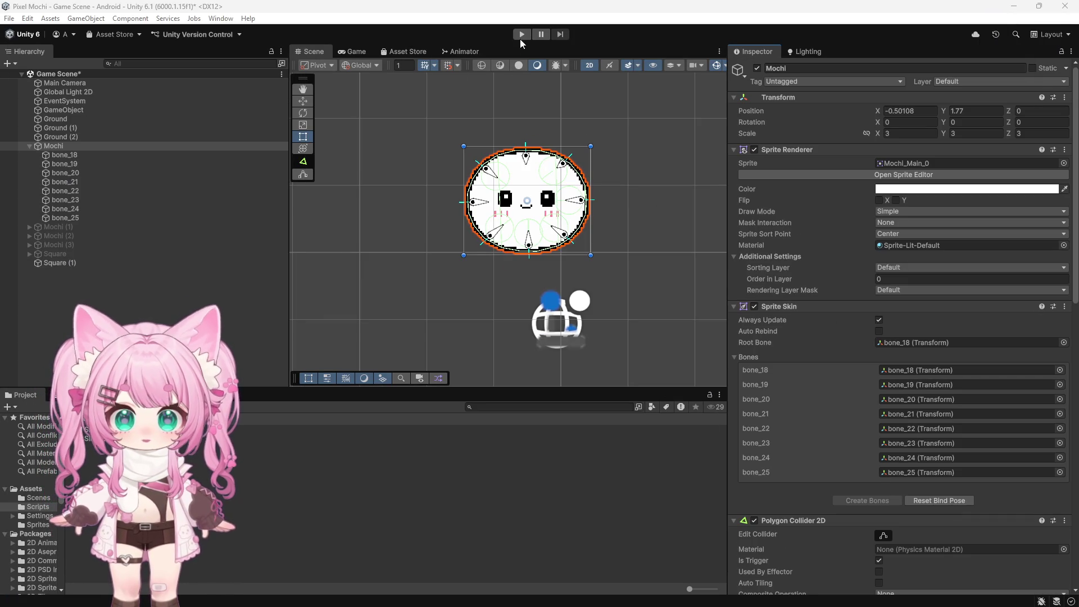
pyautogui.click(522, 35)
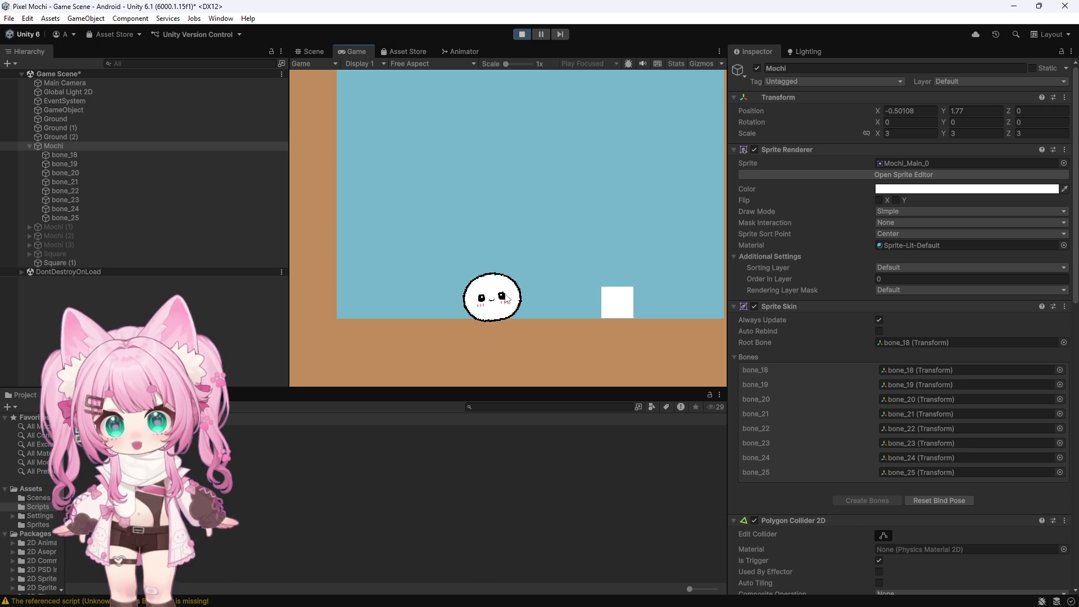
pyautogui.moveTo(628, 309)
pyautogui.mouseDown()
pyautogui.moveTo(507, 316)
pyautogui.moveTo(542, 322)
pyautogui.moveTo(486, 306)
pyautogui.moveTo(409, 306)
pyautogui.mouseUp()
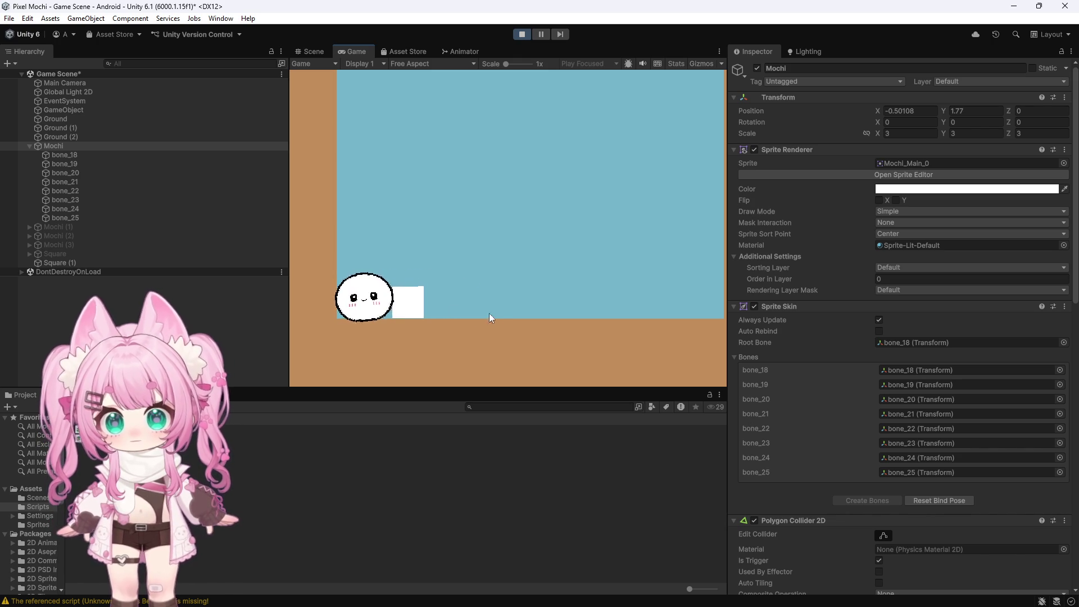
# Push the white square against Mochi twice in the Game view to test the squash
pyautogui.moveTo(432, 307)
pyautogui.mouseDown()
pyautogui.moveTo(420, 307)
pyautogui.moveTo(445, 310)
pyautogui.moveTo(394, 310)
pyautogui.moveTo(419, 306)
pyautogui.mouseUp()
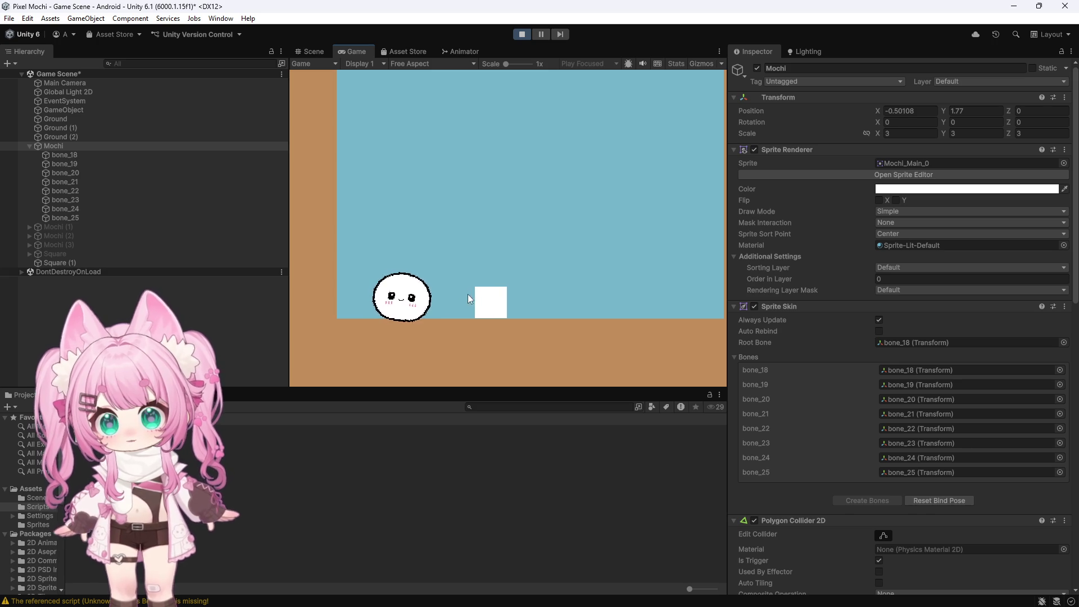
pyautogui.moveTo(499, 298)
pyautogui.mouseDown()
pyautogui.moveTo(396, 303)
pyautogui.moveTo(489, 308)
pyautogui.moveTo(439, 300)
pyautogui.moveTo(489, 295)
pyautogui.moveTo(511, 306)
pyautogui.moveTo(483, 254)
pyautogui.moveTo(427, 229)
pyautogui.moveTo(400, 229)
pyautogui.moveTo(355, 270)
pyautogui.moveTo(378, 237)
pyautogui.moveTo(421, 222)
pyautogui.mouseUp()
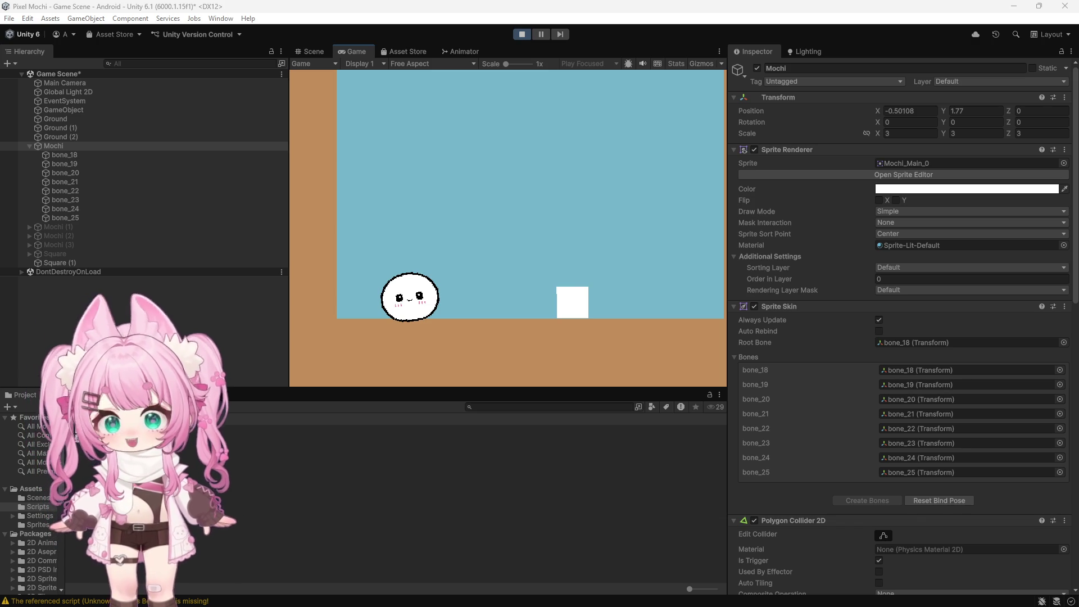
# Exit Play mode and scroll the Inspector down toward Mochi's bone-press settings
pyautogui.click(522, 33)
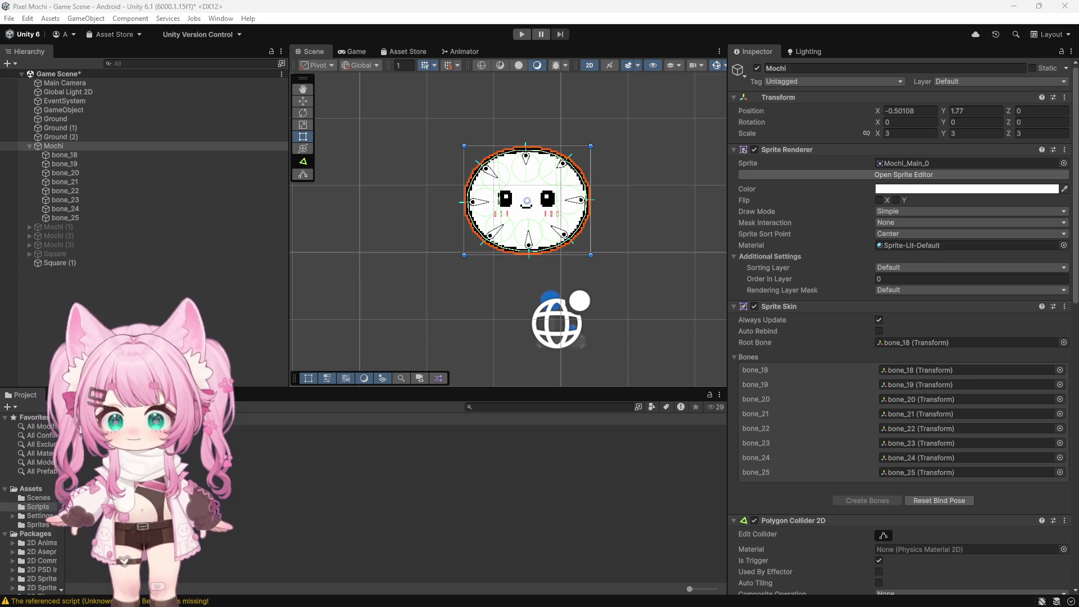
pyautogui.scroll(-15, 828, 378)
# Set Press Force to 10, then run the game and push the white square into Mochi
pyautogui.scroll(-3, 822, 363)
pyautogui.click(897, 412)
pyautogui.write('10')
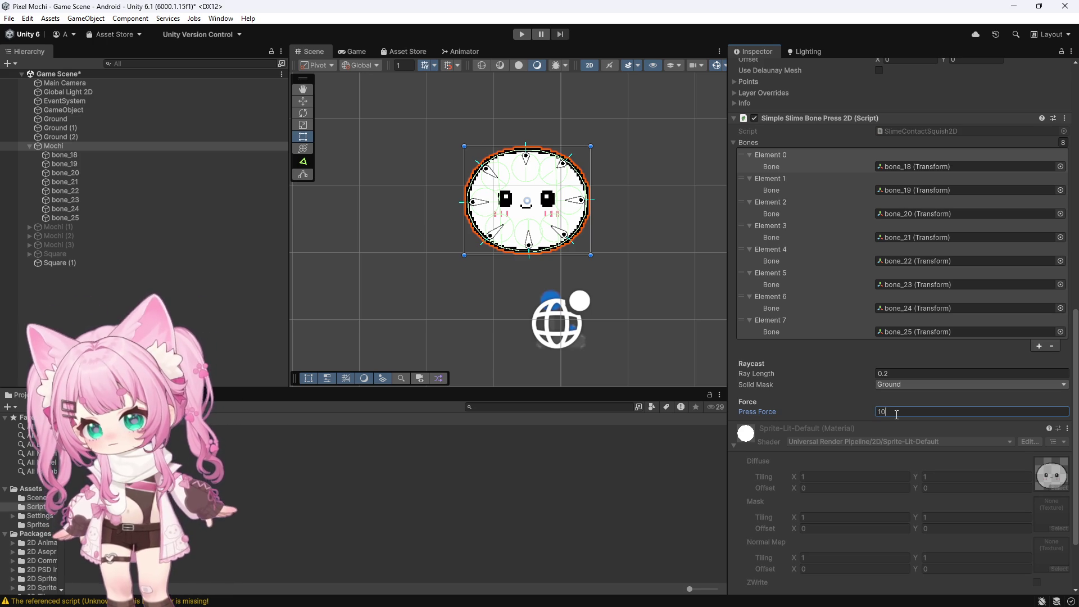
pyautogui.click(522, 34)
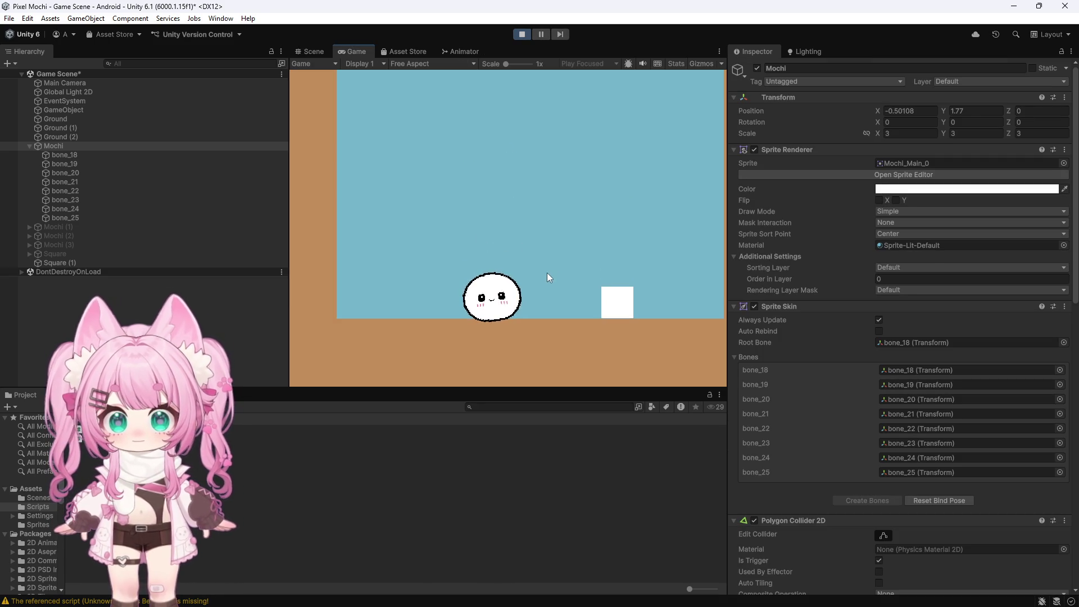
pyautogui.moveTo(521, 298)
pyautogui.mouseDown()
pyautogui.moveTo(510, 305)
pyautogui.moveTo(531, 312)
pyautogui.moveTo(400, 301)
pyautogui.moveTo(423, 300)
pyautogui.moveTo(416, 308)
pyautogui.mouseUp()
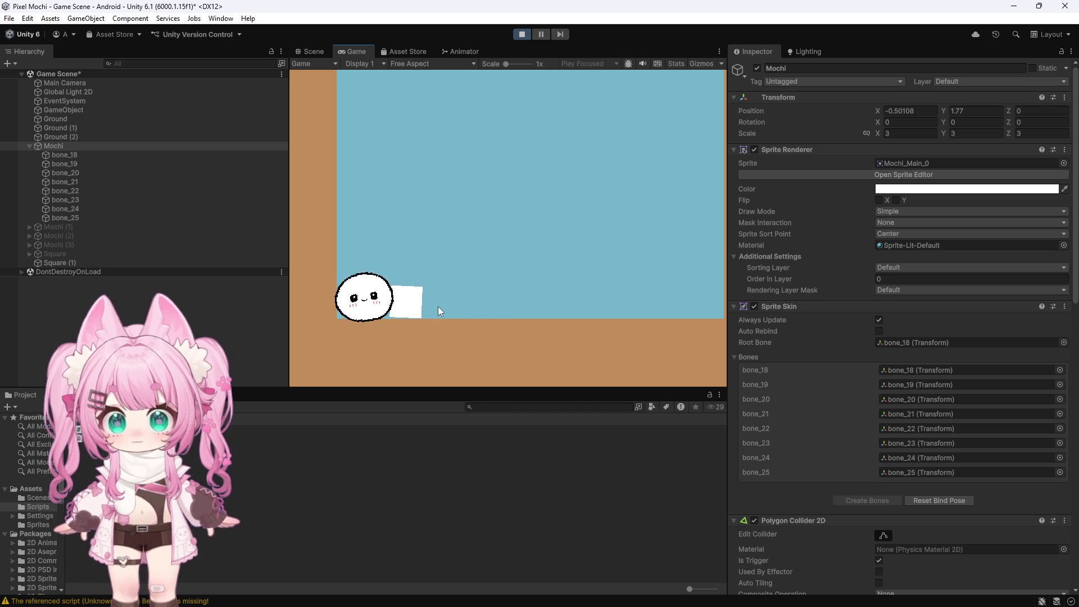
# Stop the game, change an option in Mochi's Inspector, and run another brief test
pyautogui.click(522, 34)
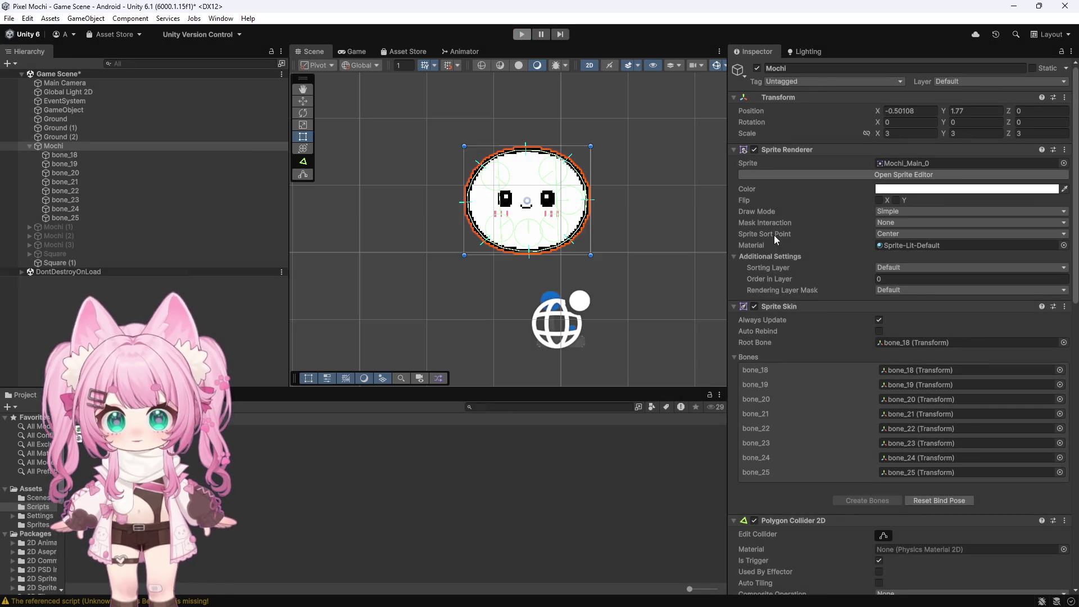
pyautogui.scroll(-6, 804, 438)
pyautogui.click(754, 331)
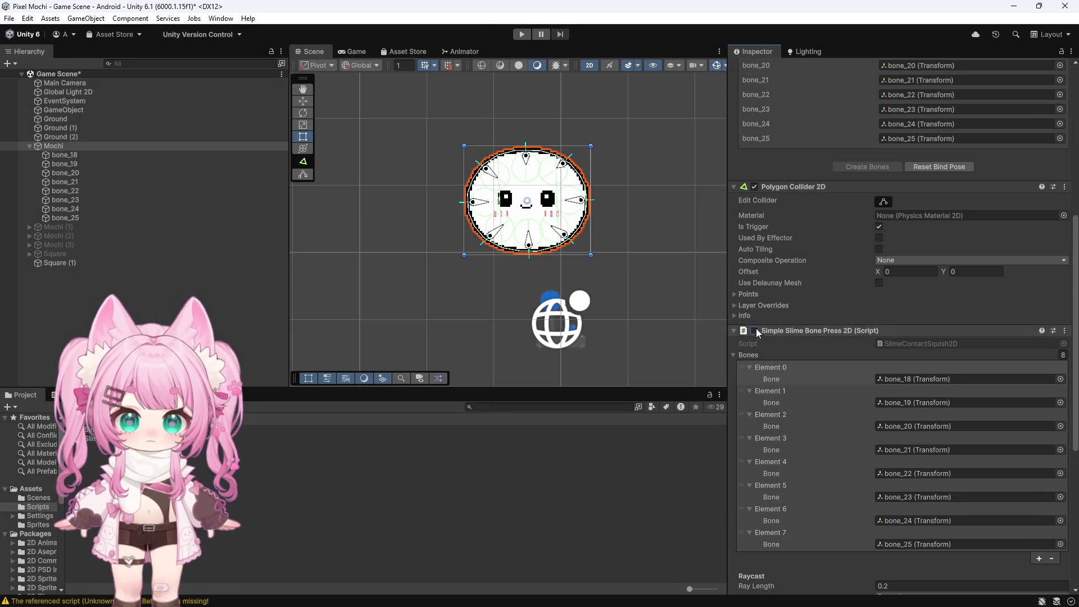
pyautogui.click(521, 34)
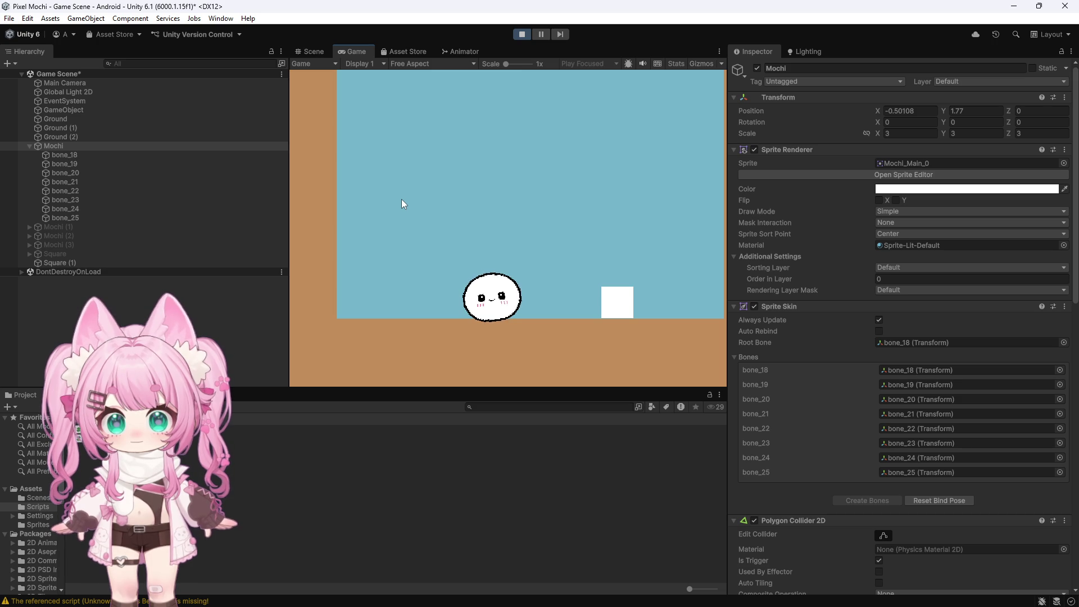
pyautogui.click(522, 35)
# Set Press Force to 50 and run a Play test with the stronger force
pyautogui.scroll(-4, 792, 356)
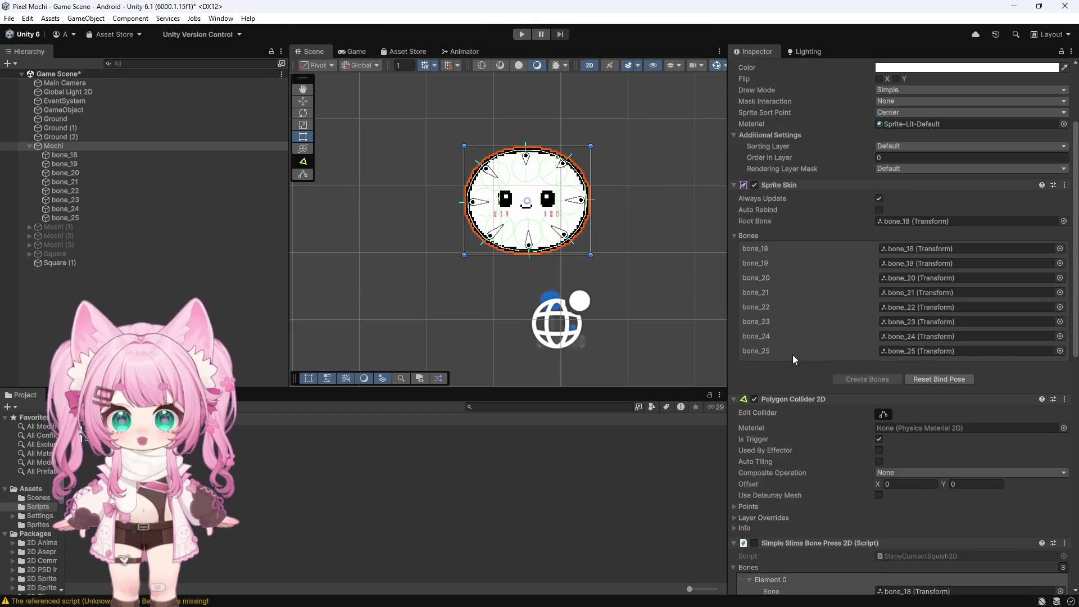
pyautogui.scroll(-8, 791, 351)
pyautogui.scroll(-5, 755, 299)
pyautogui.click(904, 442)
pyautogui.write('50')
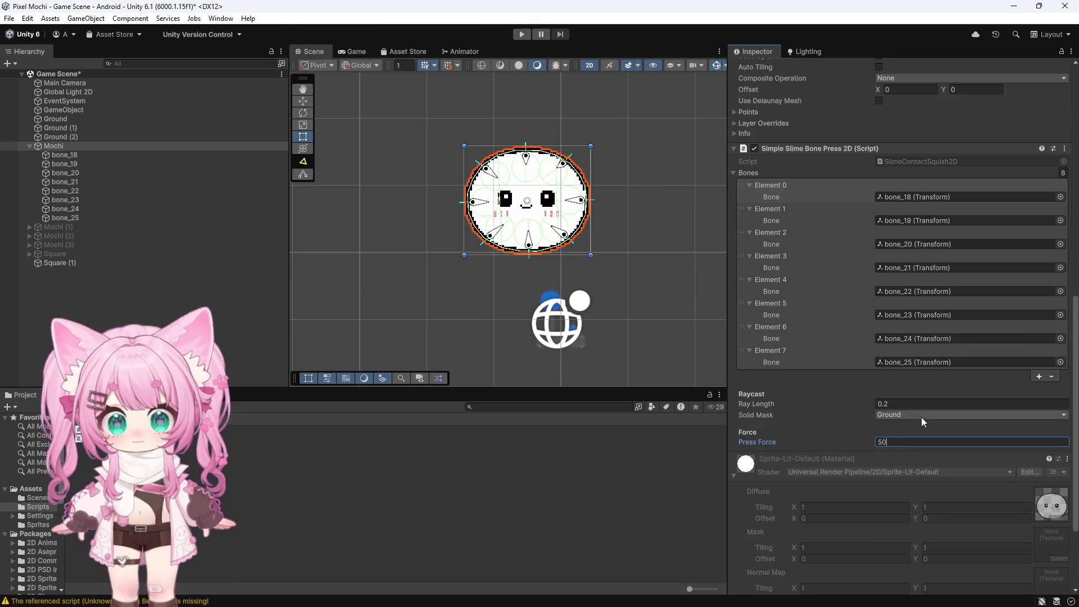
pyautogui.click(522, 34)
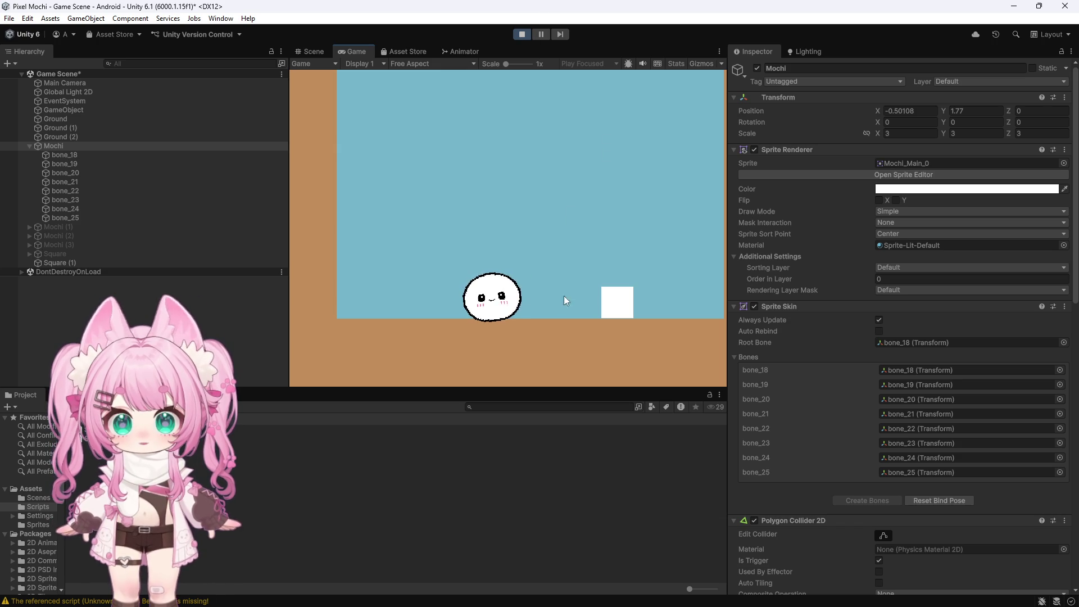
pyautogui.click(529, 33)
pyautogui.scroll(-3, 797, 244)
pyautogui.scroll(-2, 795, 241)
pyautogui.scroll(-3, 794, 238)
pyautogui.scroll(-5, 794, 238)
pyautogui.scroll(-6, 411, 241)
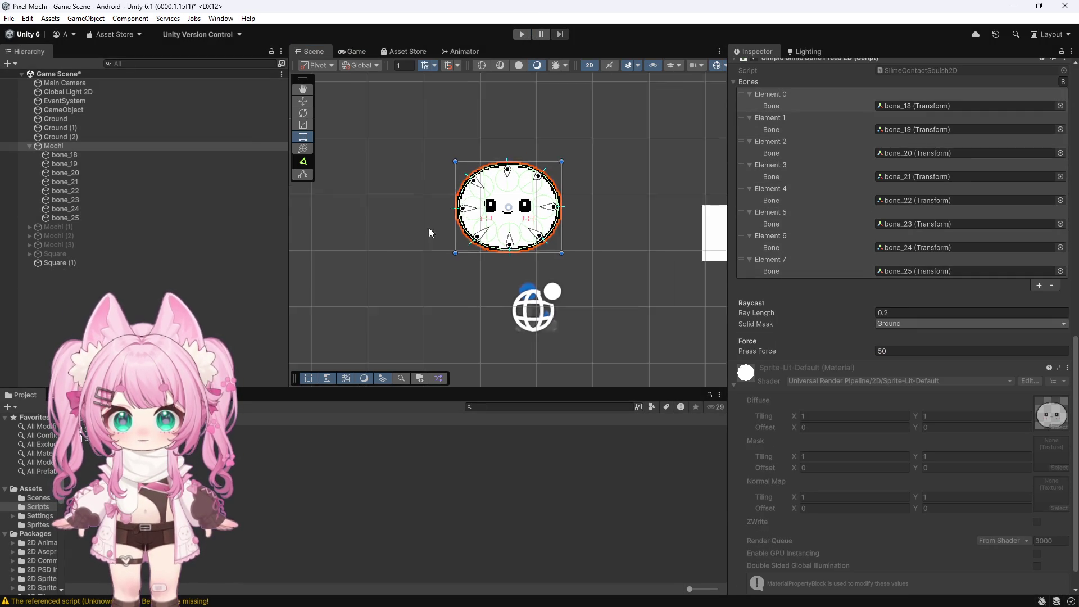
# Select Ground, then Ground (1), then the right-hand wall Ground (2) in turn
pyautogui.click(298, 336)
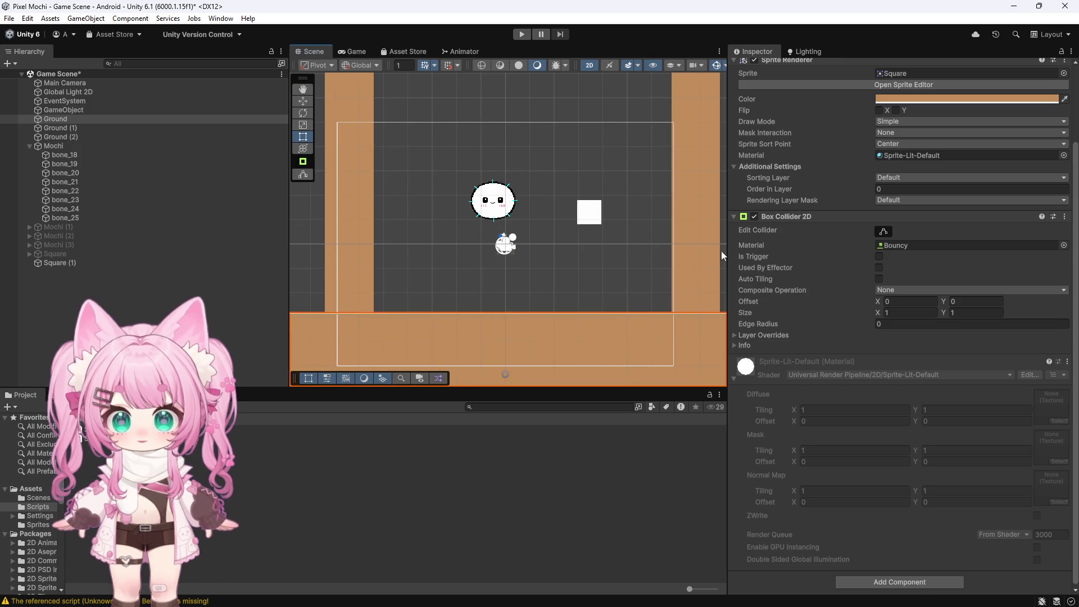
pyautogui.click(331, 189)
pyautogui.click(694, 87)
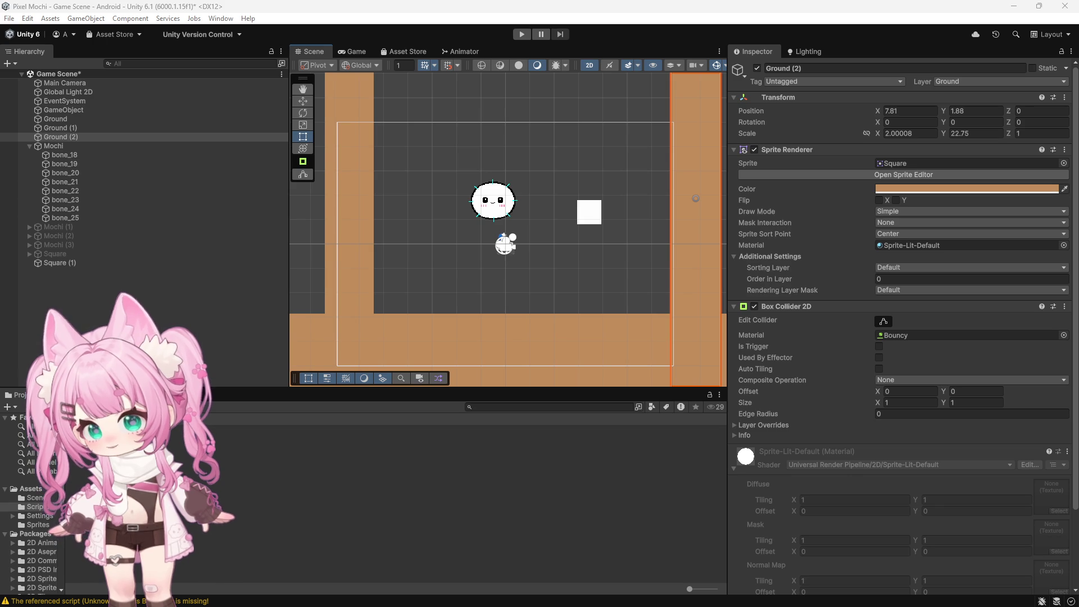
# Open the bone-press script in Visual Studio, read through its code, and place the cursor in it
pyautogui.doubleClick(337, 438)
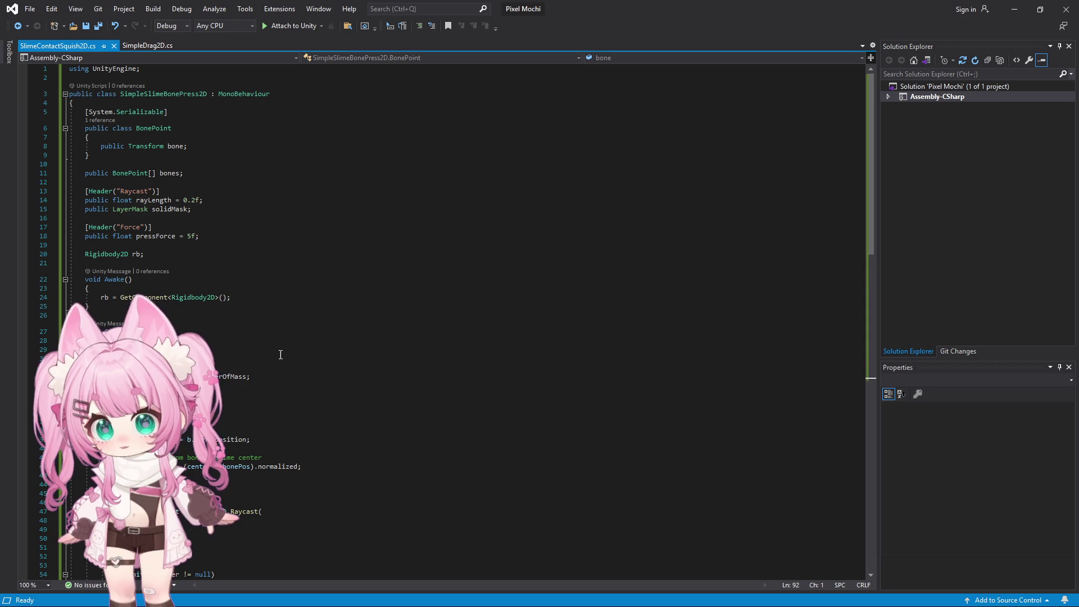
pyautogui.scroll(-5, 228, 388)
pyautogui.scroll(9, 246, 417)
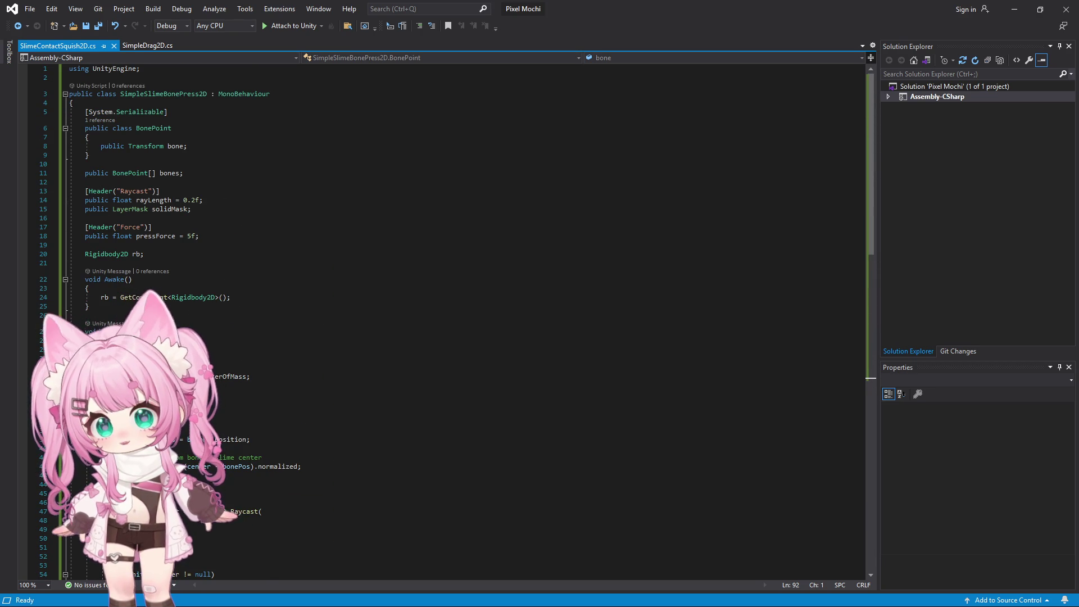
pyautogui.scroll(-13, 427, 320)
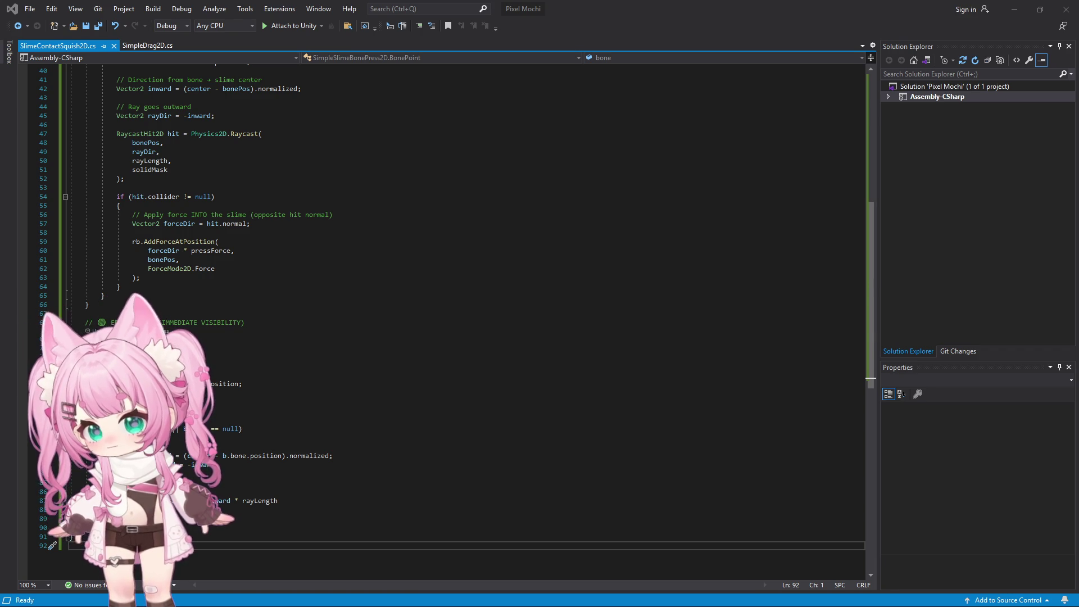
pyautogui.click(332, 279)
# Replace SlimeContactSquish2D.cs with the pasted gravity-pressure squash code, save it, and minimize Visual Studio
pyautogui.hotkey('ctrl', 'a')
pyautogui.hotkey('ctrl', 'v')
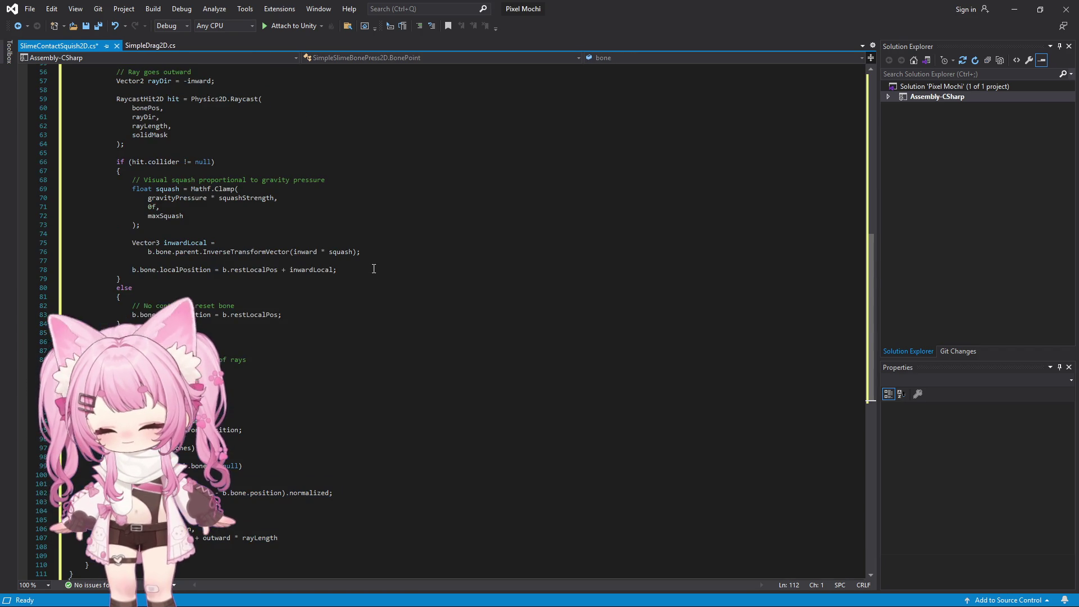
pyautogui.scroll(18, 236, 281)
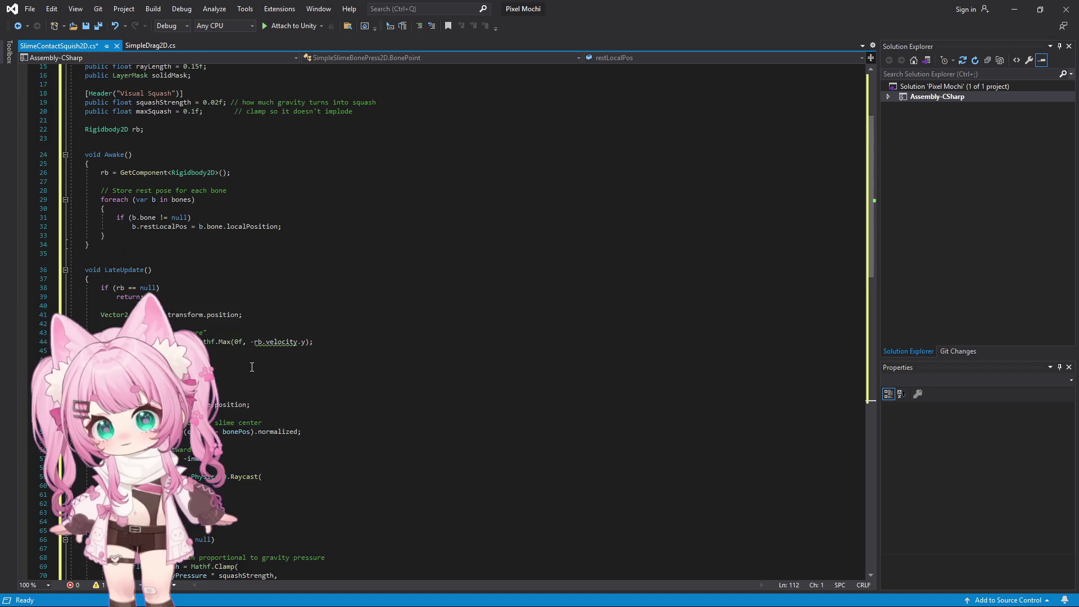
pyautogui.click(30, 8)
pyautogui.click(59, 149)
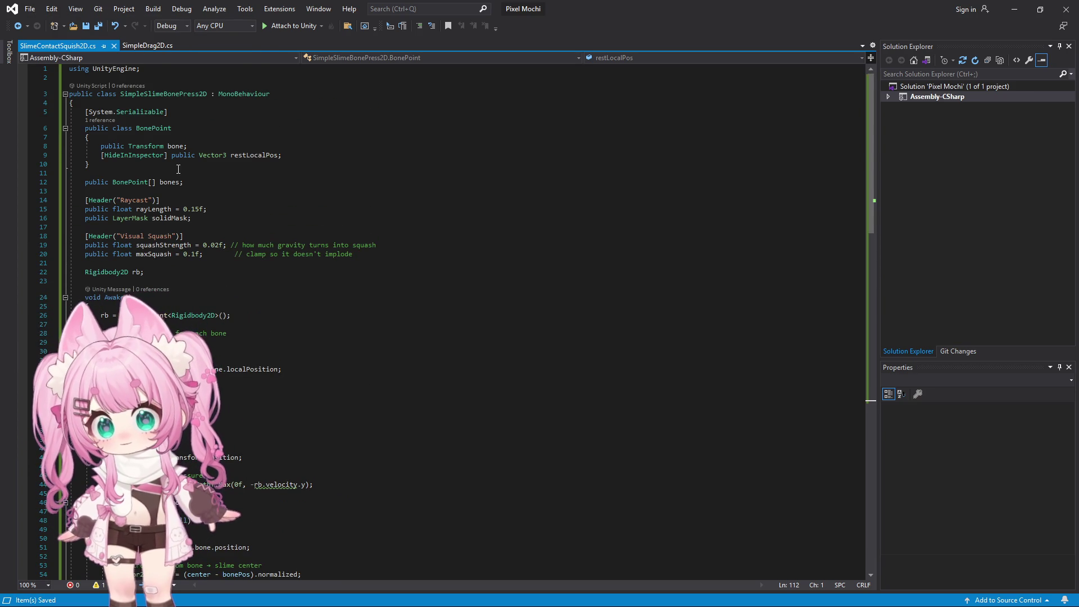
pyautogui.click(1012, 18)
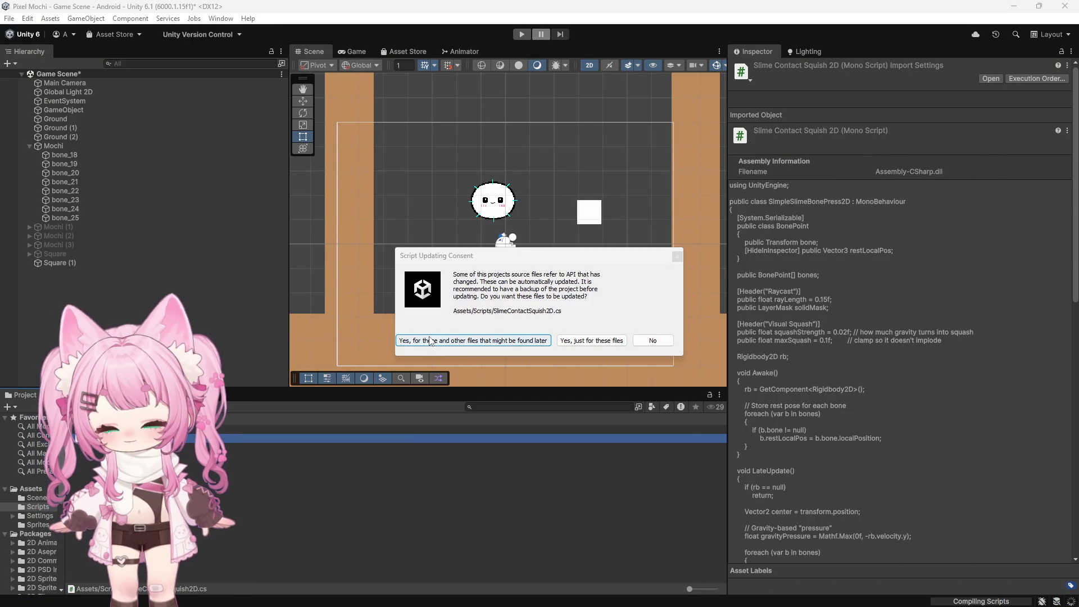
# Allow the script API update, run a Play test of the new squash code, then select Mochi
pyautogui.click(429, 341)
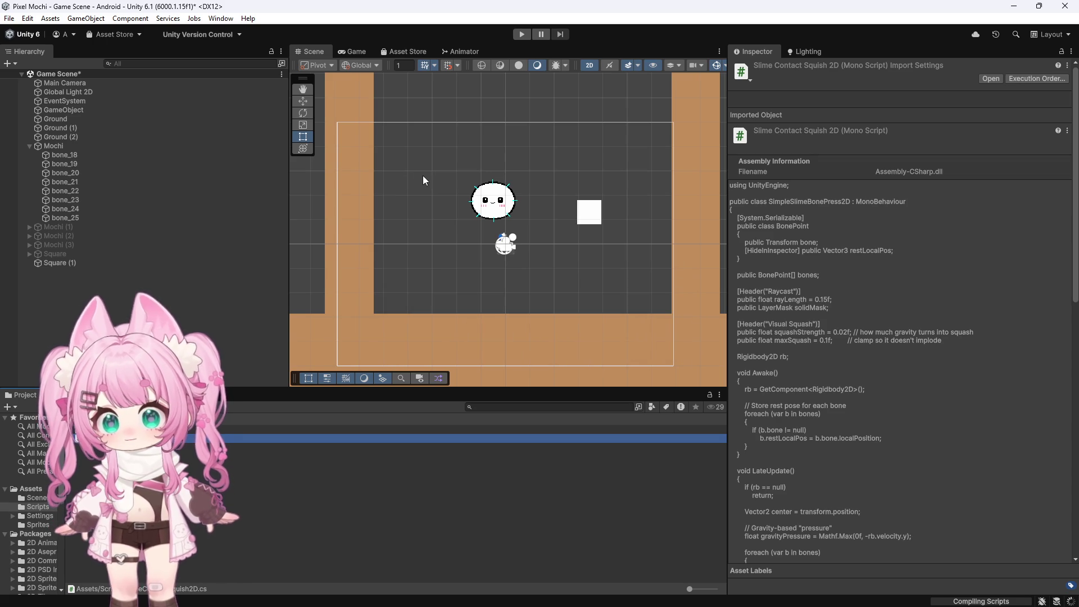
pyautogui.scroll(1, 481, 171)
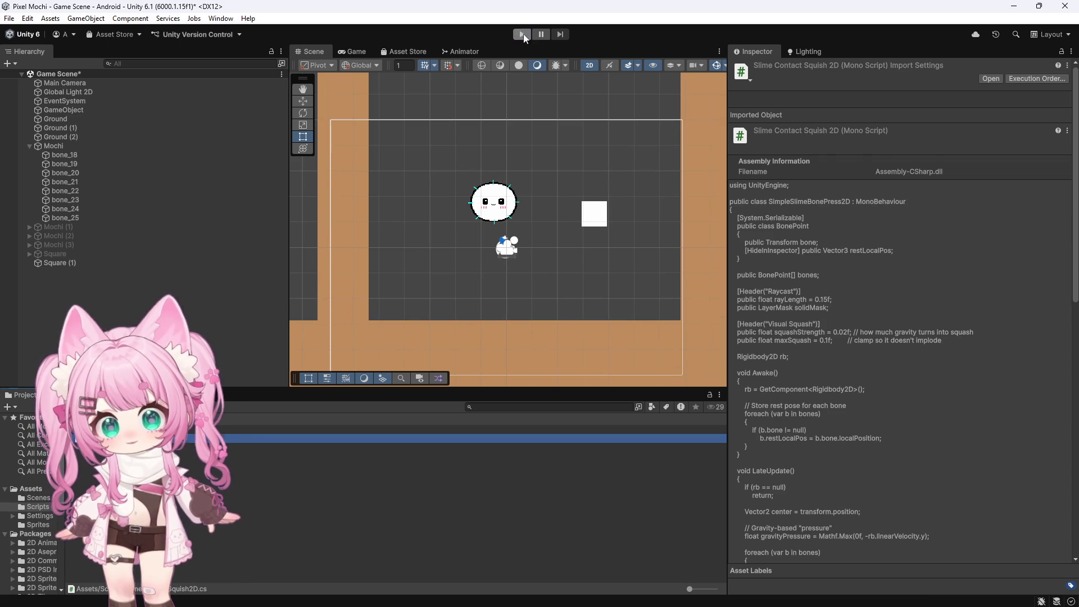
pyautogui.click(523, 34)
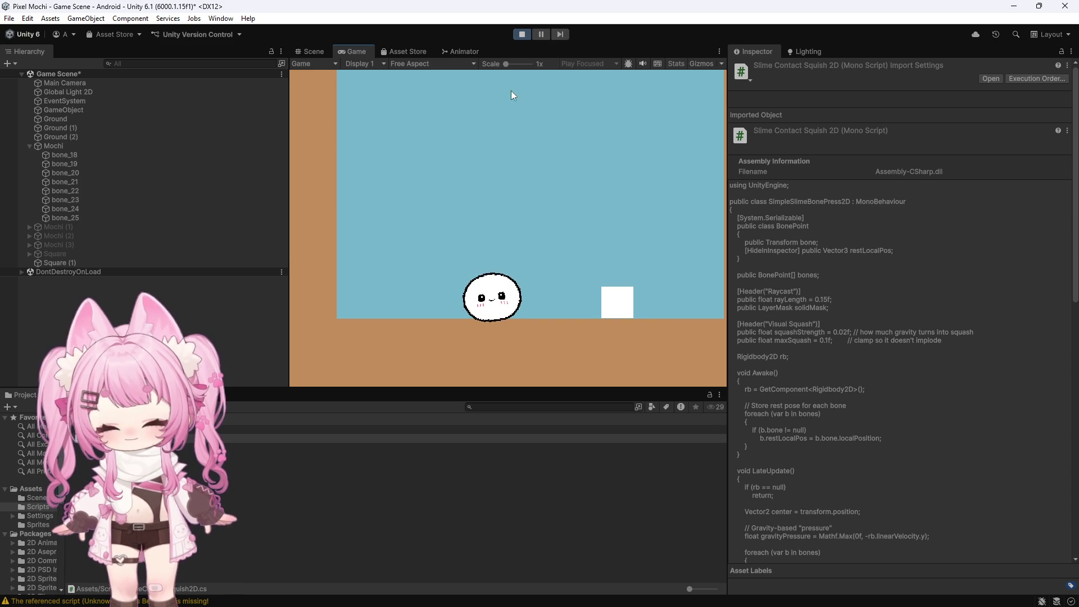
pyautogui.hotkey('ctrl', 'p')
pyautogui.scroll(-10, 771, 289)
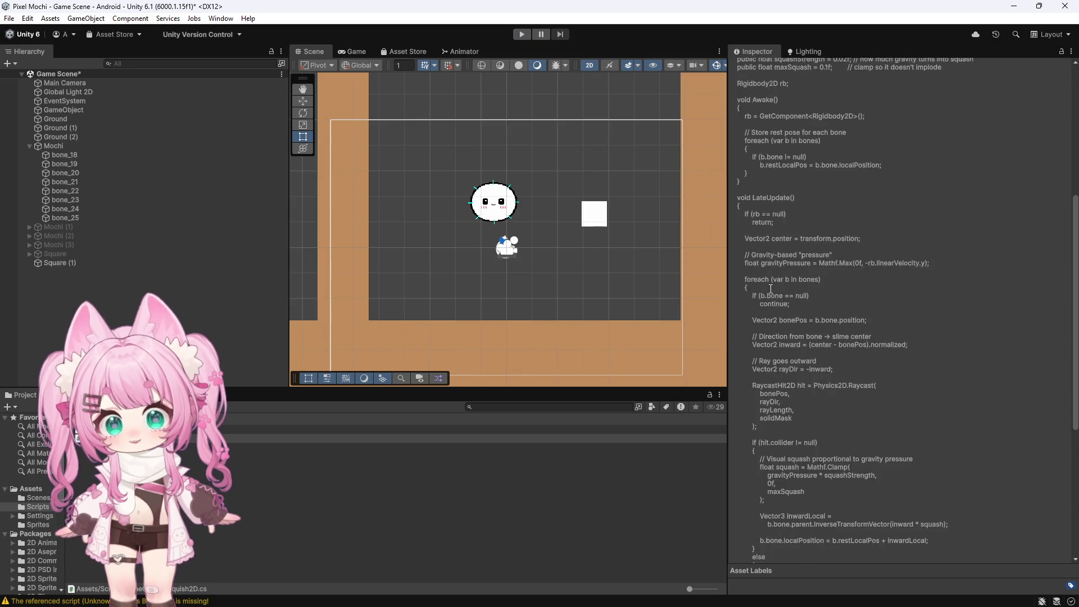
pyautogui.click(82, 148)
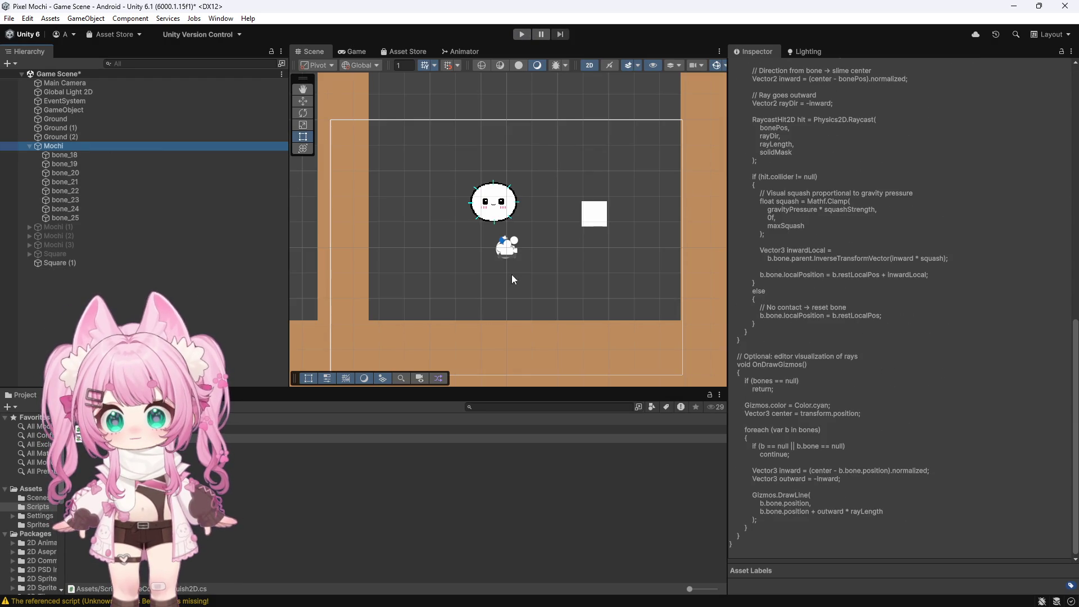
# Change Squash Strength from 0.02 to 0.25 in Simple Slime Bone Press 2D and run the game
pyautogui.scroll(4, 785, 349)
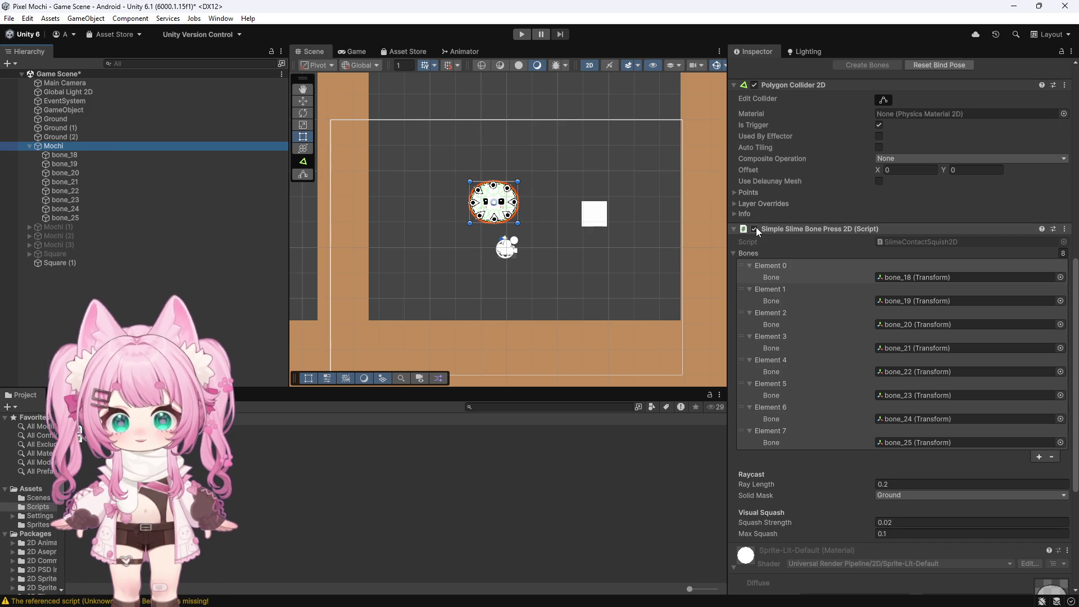
pyautogui.click(894, 523)
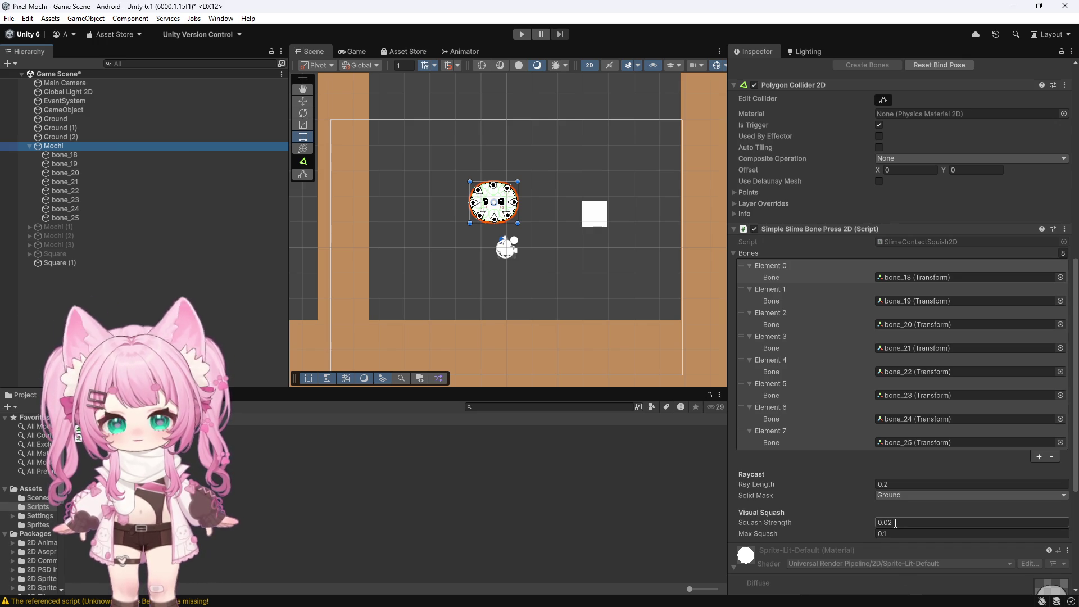
pyautogui.click(897, 522)
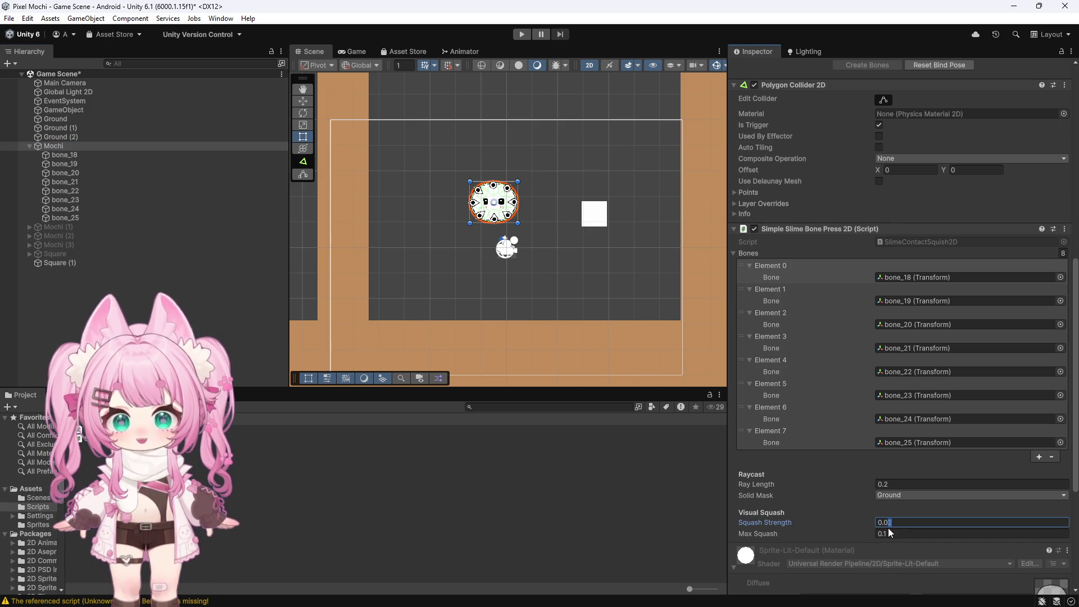
pyautogui.doubleClick(889, 524)
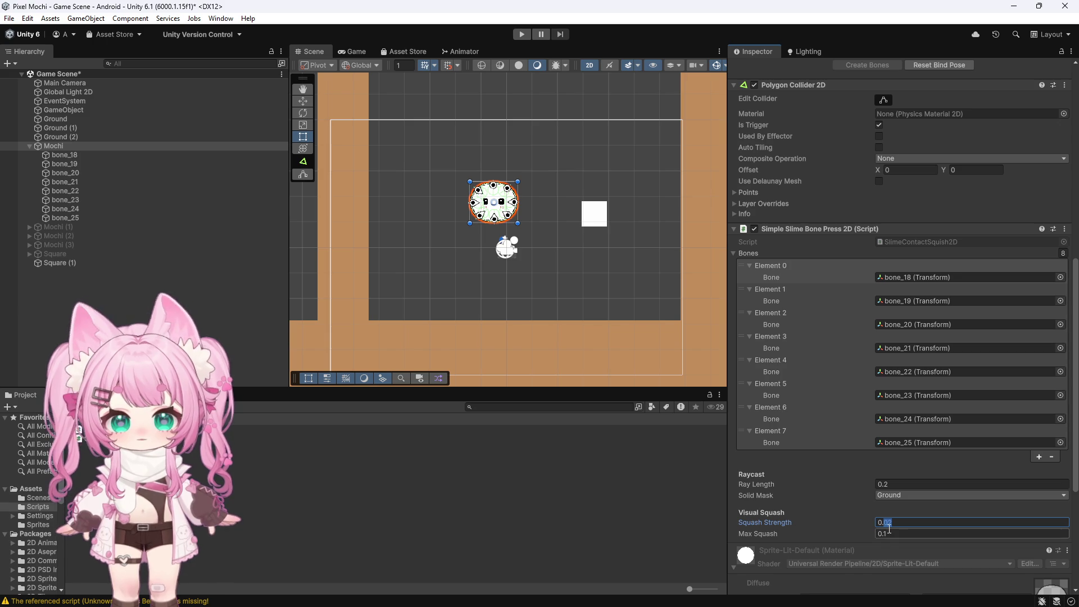
pyautogui.write('25')
pyautogui.hotkey('ctrl', 'p')
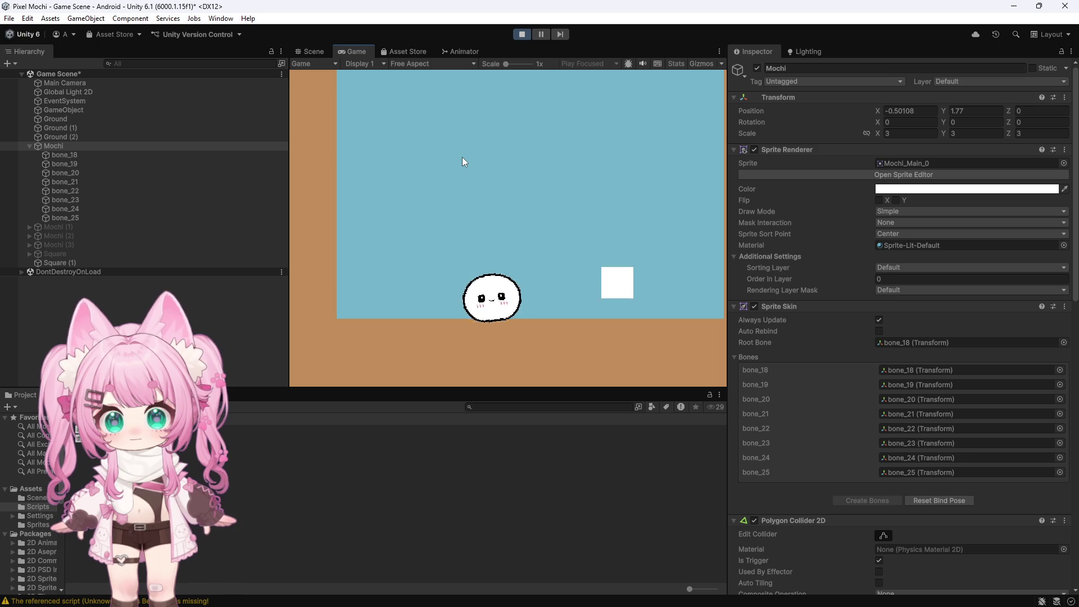
# Stop the game, untick Simple Slime Bone Press 2D on Mochi, and start a test without it
pyautogui.click(521, 34)
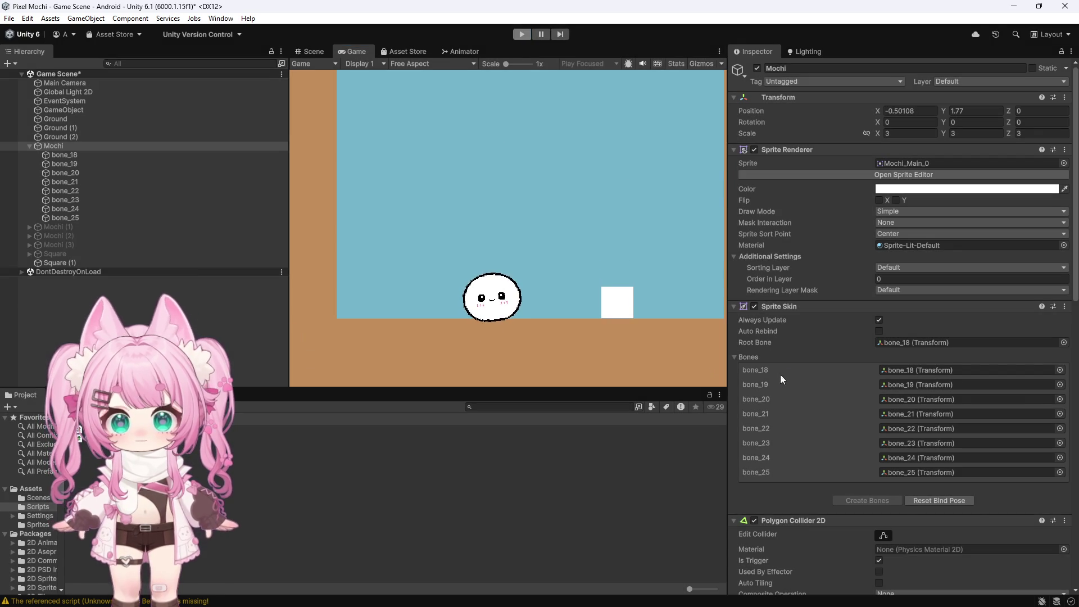
pyautogui.scroll(-10, 773, 416)
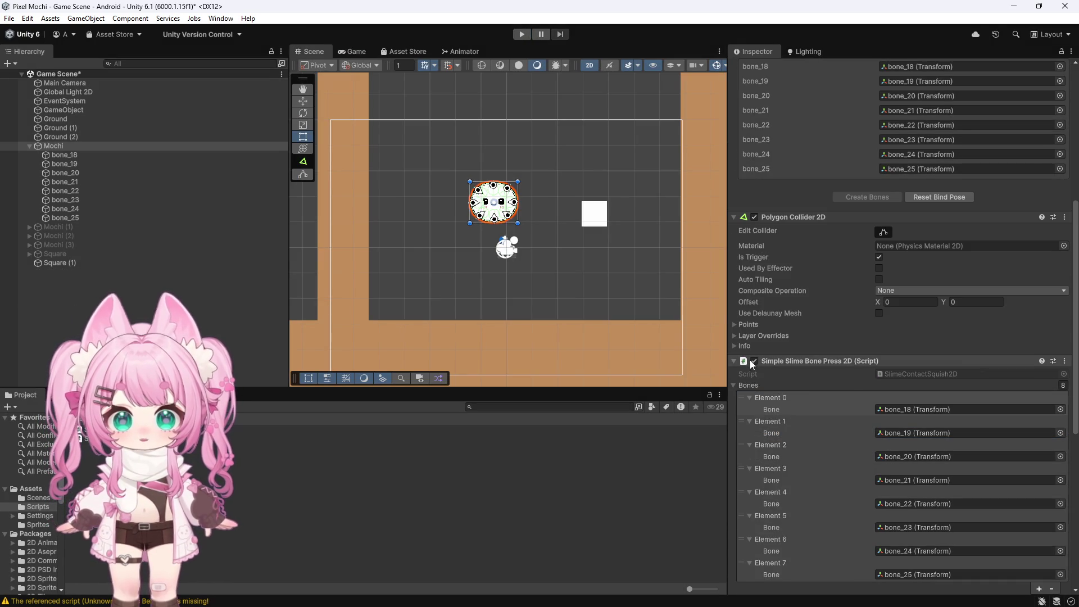
pyautogui.click(765, 362)
pyautogui.click(766, 362)
pyautogui.click(754, 361)
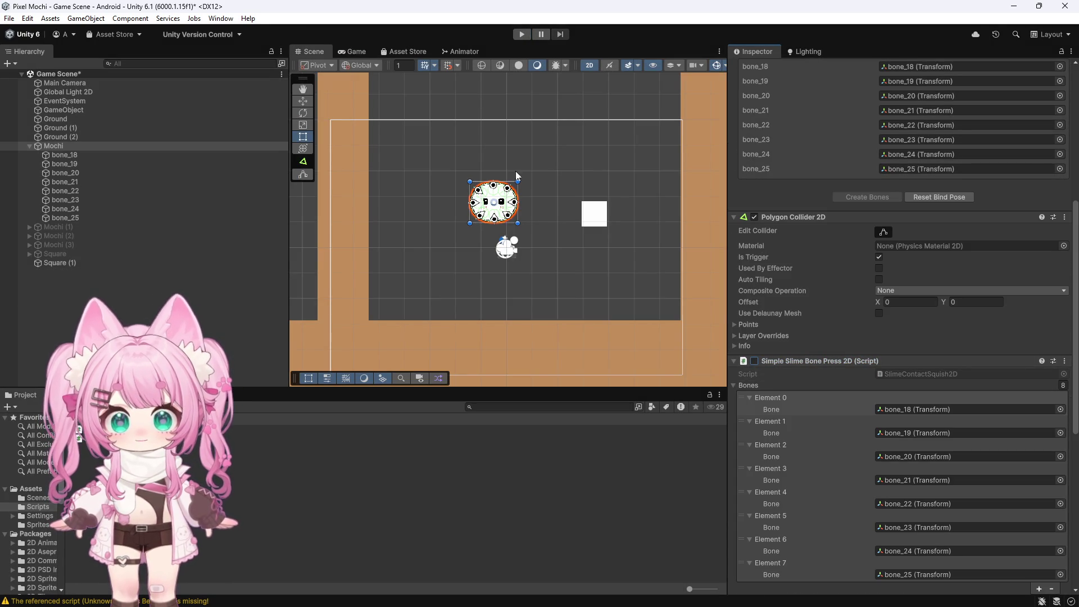
pyautogui.click(522, 34)
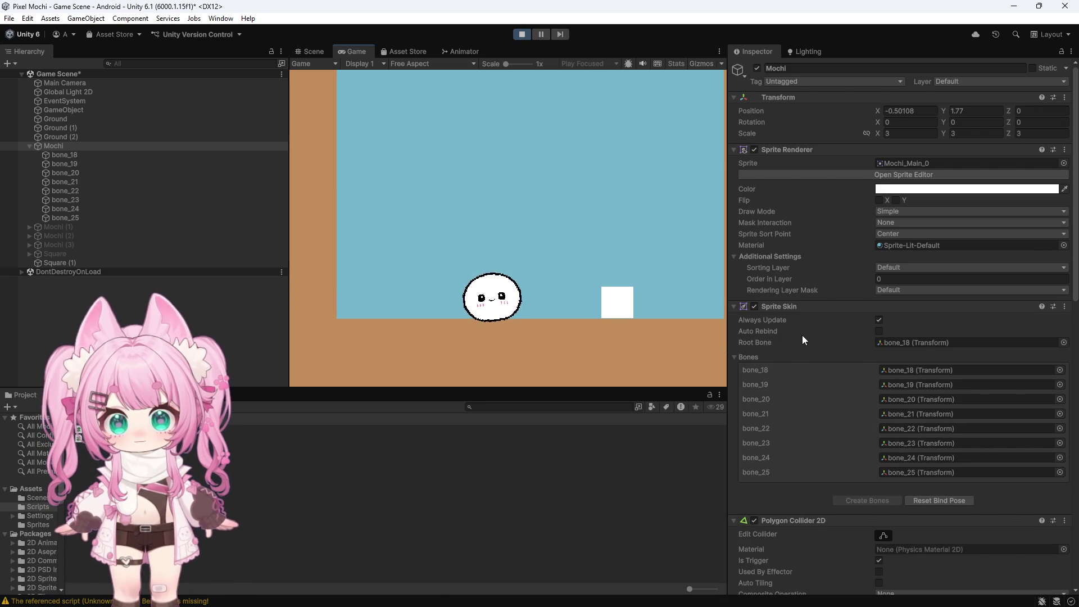
# End the test and return to the SlimeContactSquish2D.cs code in Visual Studio
pyautogui.scroll(-5, 802, 335)
pyautogui.scroll(-4, 801, 333)
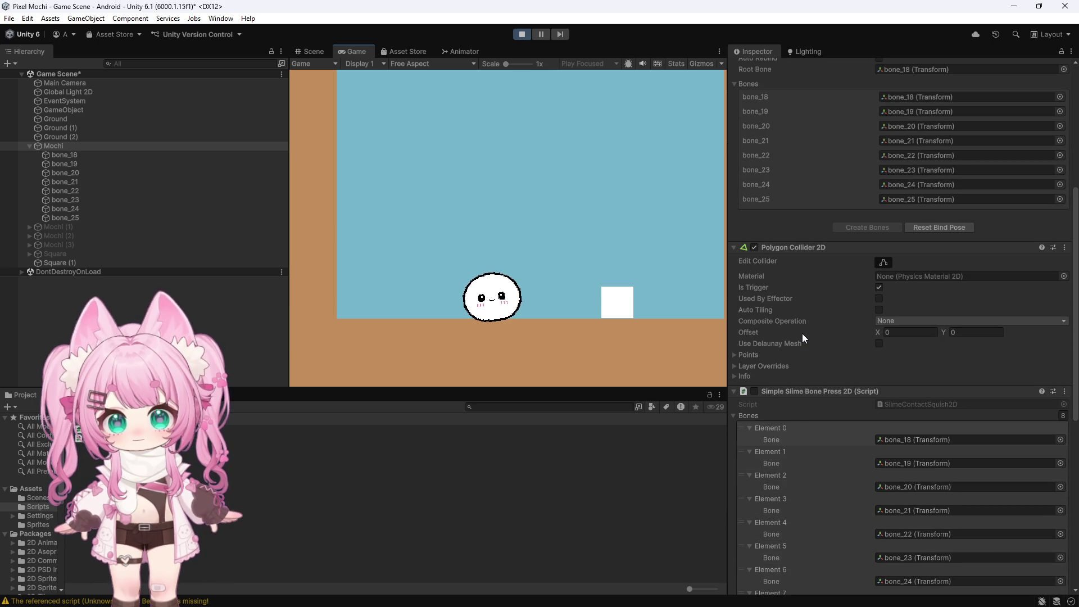
pyautogui.click(515, 35)
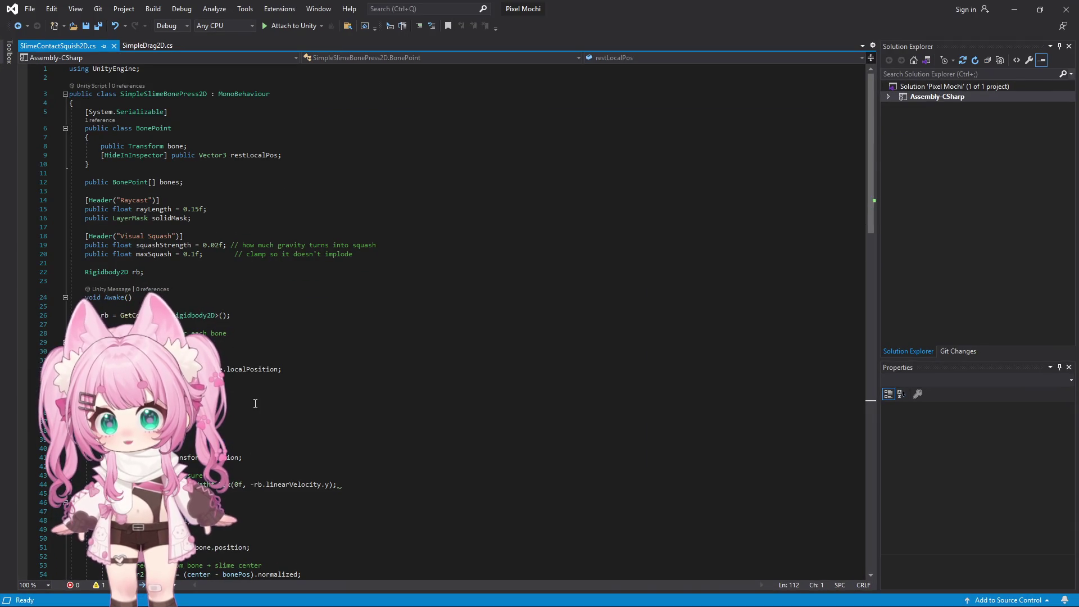
pyautogui.click(355, 355)
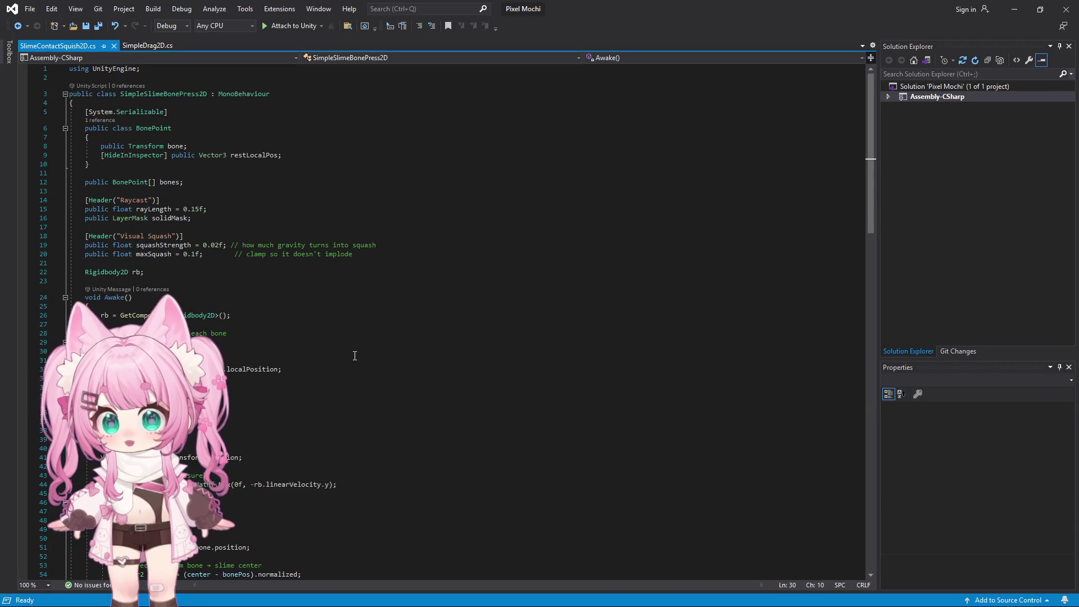
# Replace all of SlimeContactSquish2D.cs with the revised penetration-based code and save all files
pyautogui.hotkey('ctrl', 'a')
pyautogui.hotkey('ctrl', 'v')
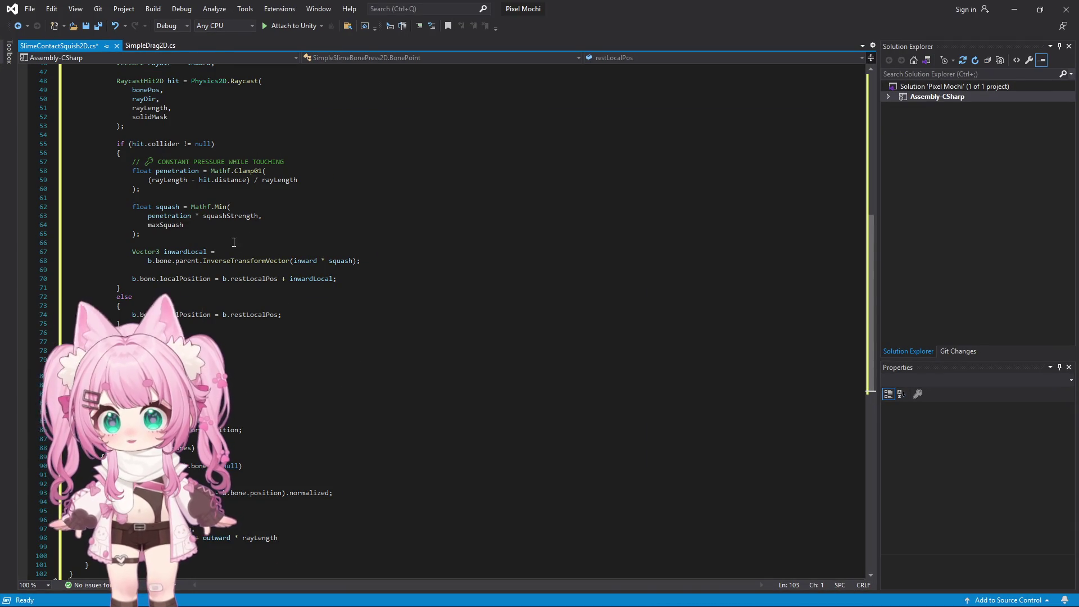
pyautogui.click(30, 9)
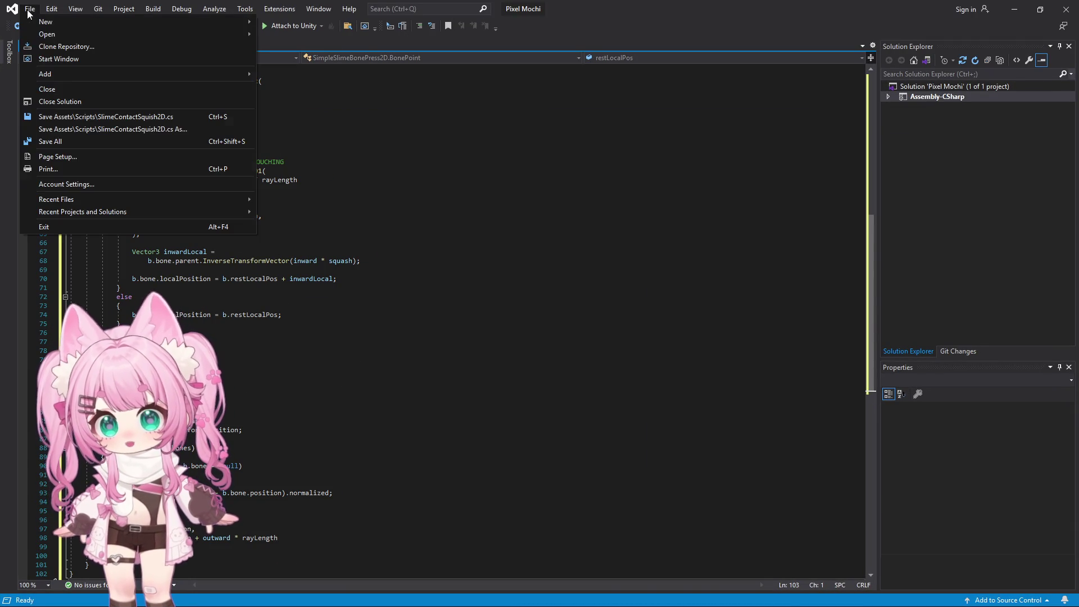
pyautogui.click(61, 148)
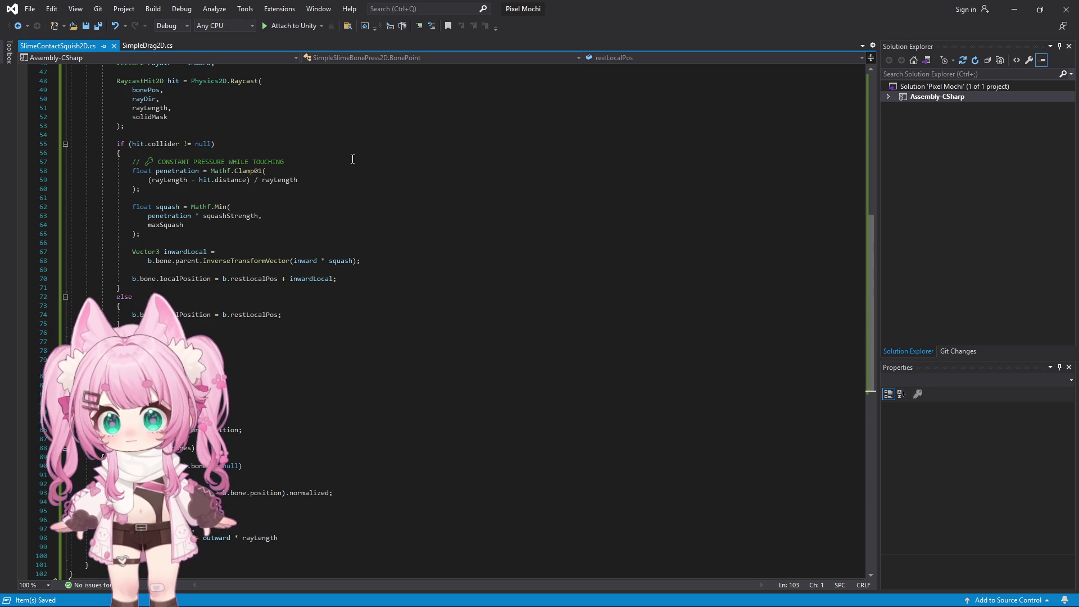
# Back in Unity, start Play mode to test the new squash code
pyautogui.click(1015, 9)
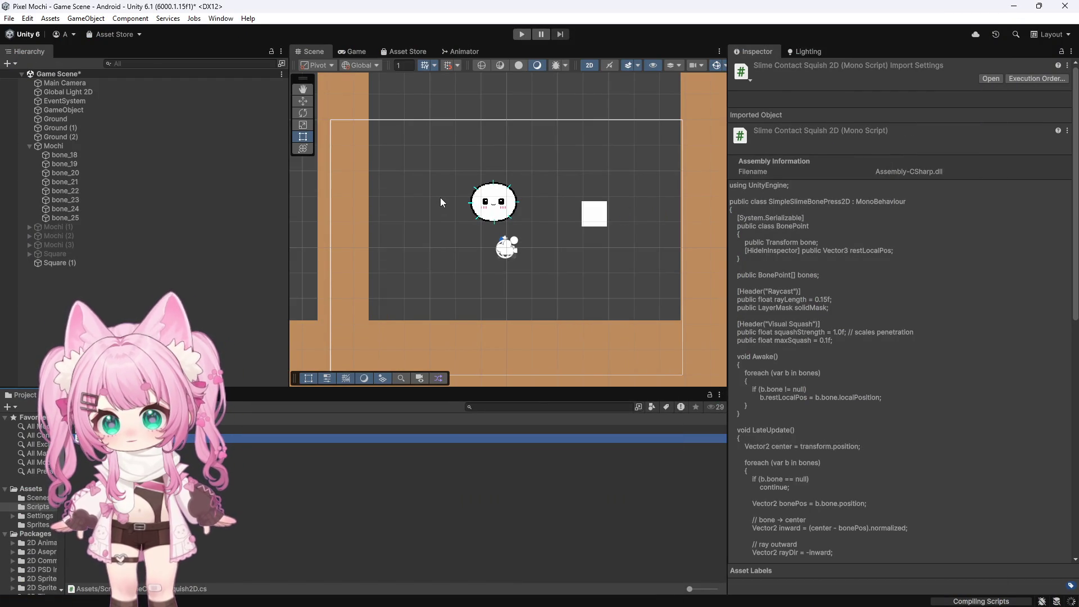
pyautogui.scroll(1, 396, 223)
pyautogui.scroll(2, 396, 224)
pyautogui.scroll(-3, 481, 223)
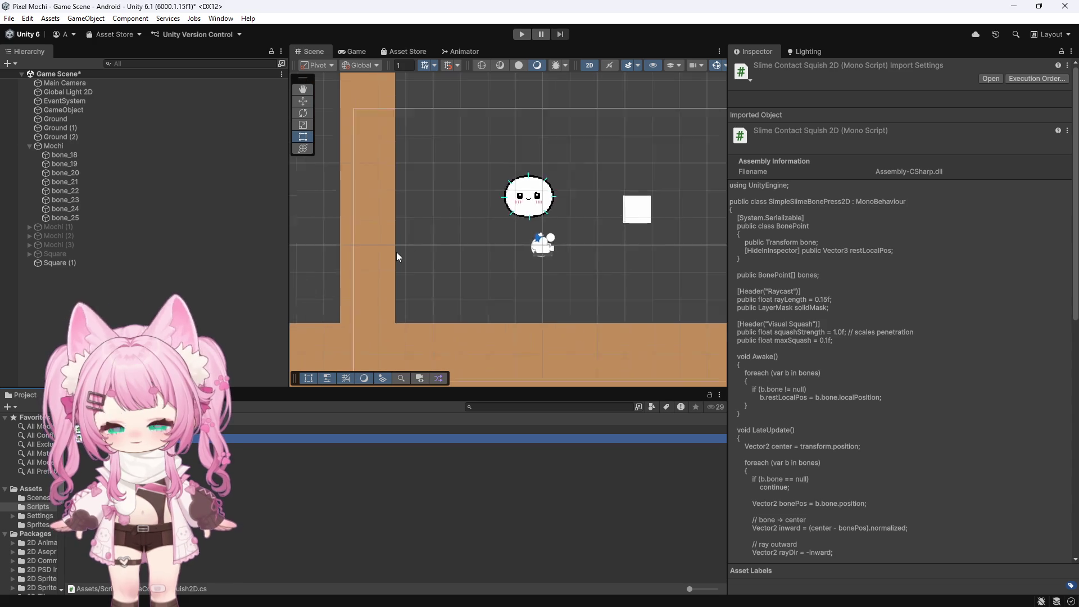
pyautogui.scroll(2, 394, 252)
pyautogui.click(518, 33)
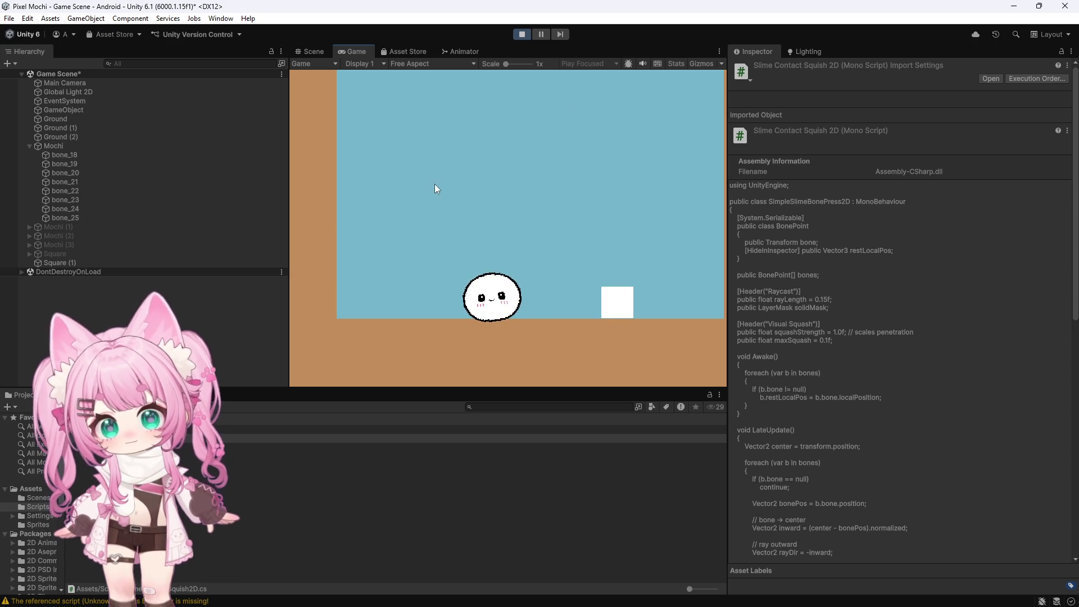
# During Play, raise Mochi's Squash Strength to about 2.24, then 100, and stop the test
pyautogui.click(87, 145)
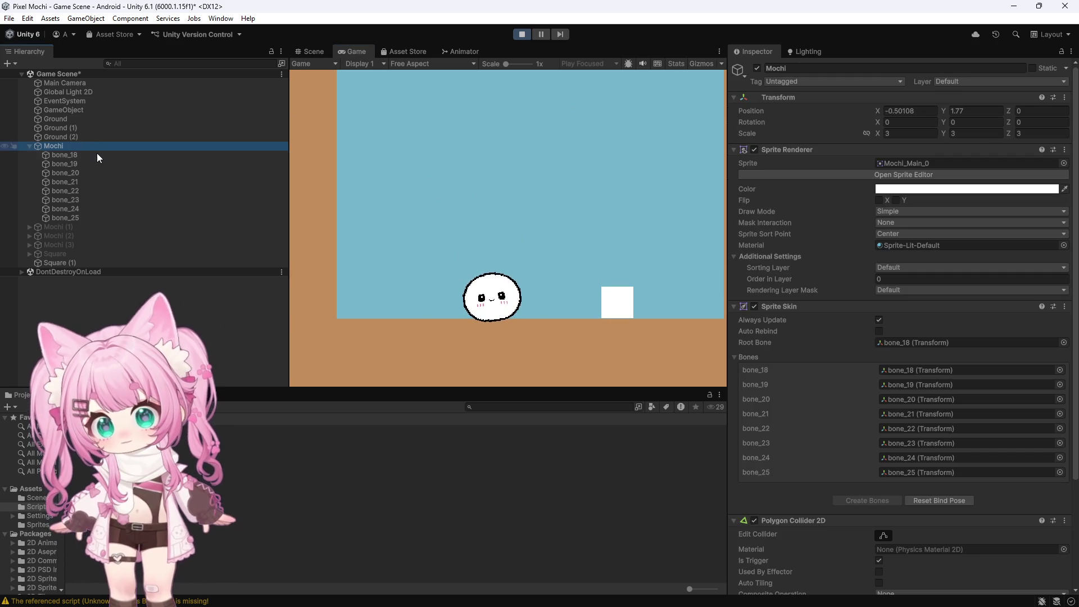
pyautogui.scroll(-4, 790, 333)
pyautogui.scroll(-10, 791, 330)
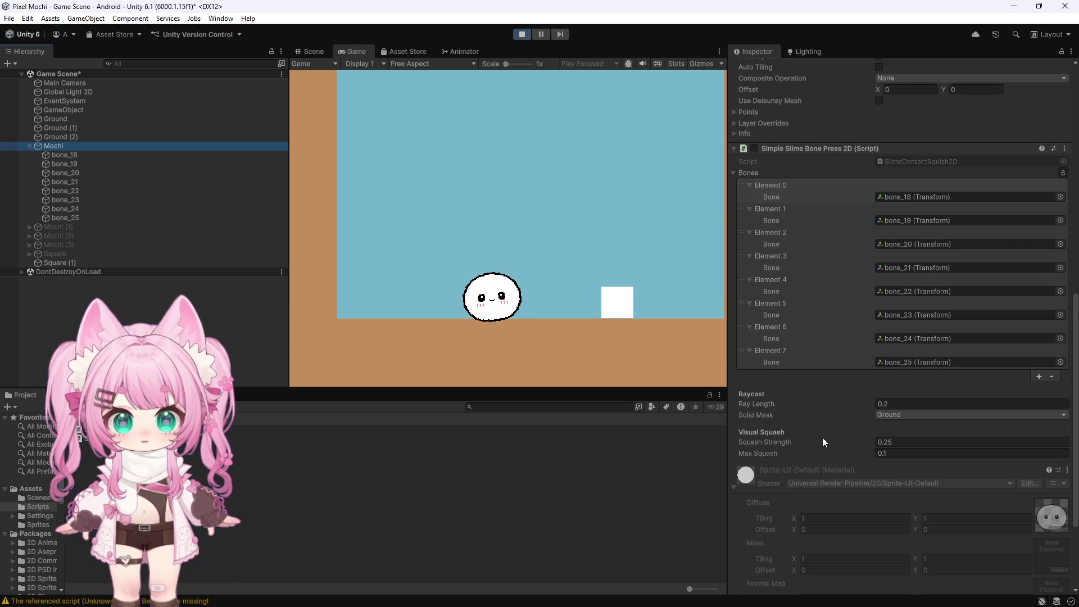
pyautogui.moveTo(874, 441)
pyautogui.mouseDown()
pyautogui.moveTo(961, 444)
pyautogui.moveTo(864, 444)
pyautogui.moveTo(952, 450)
pyautogui.moveTo(875, 446)
pyautogui.mouseUp()
pyautogui.write('33.6')
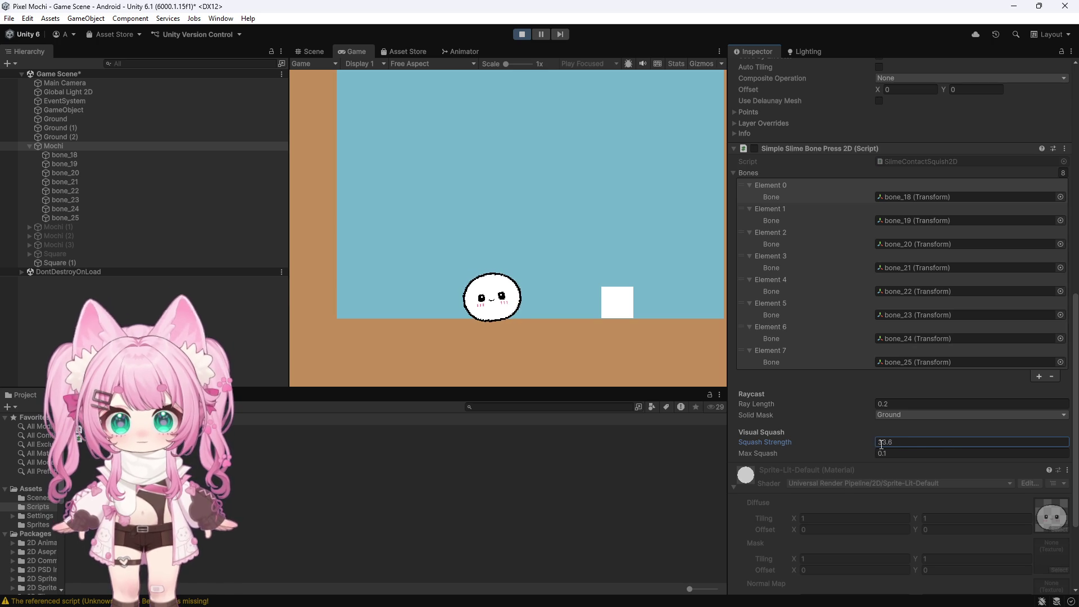
pyautogui.doubleClick(916, 443)
pyautogui.write('100')
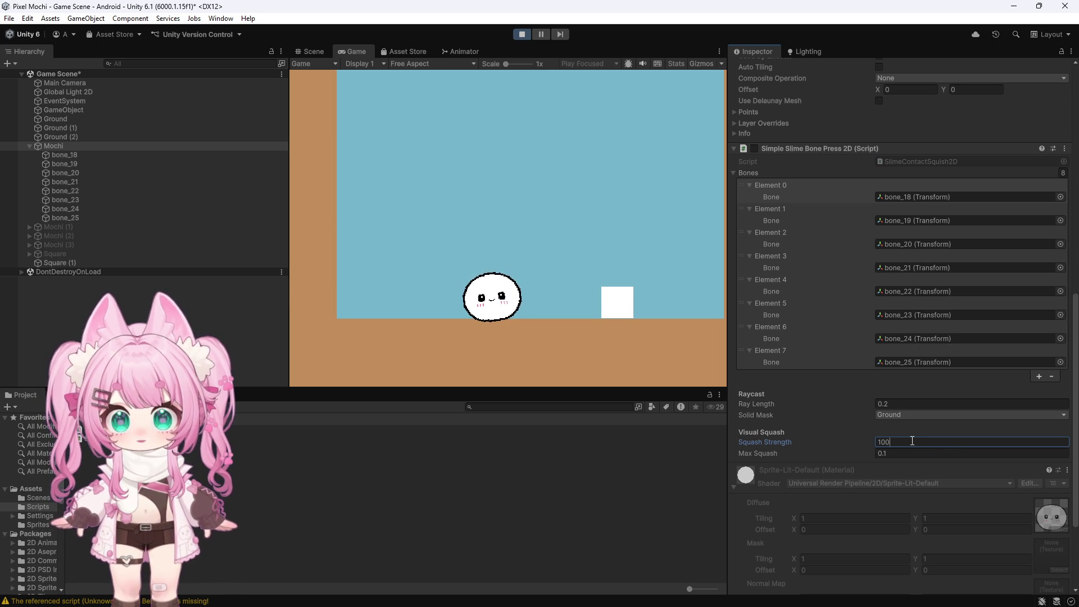
pyautogui.click(521, 34)
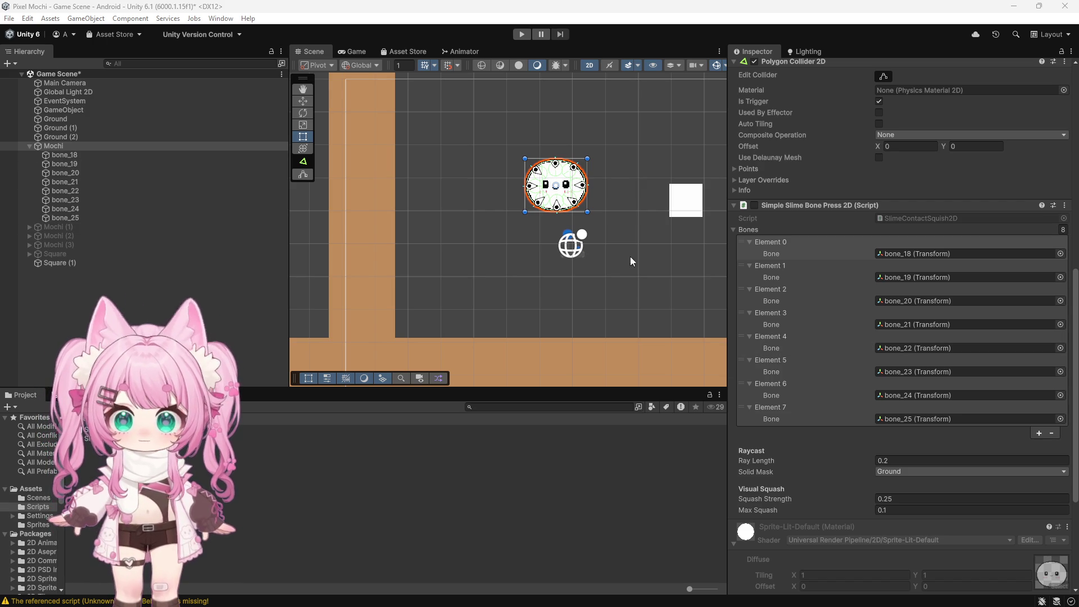
# Start a Play test of the mochi squash
pyautogui.scroll(-3, 814, 320)
pyautogui.scroll(3, 814, 321)
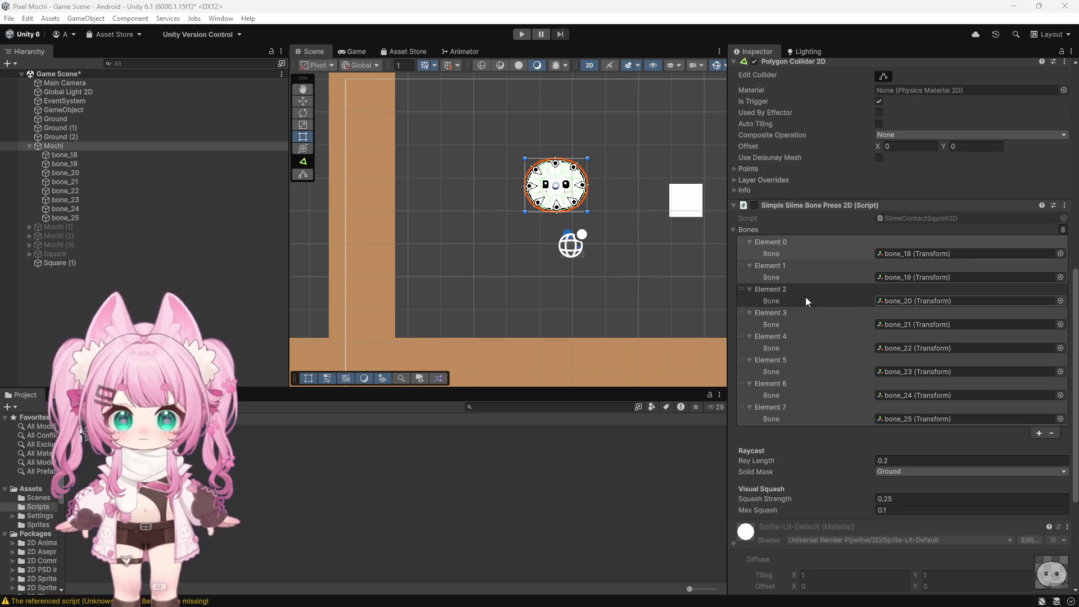
pyautogui.scroll(-3, 838, 335)
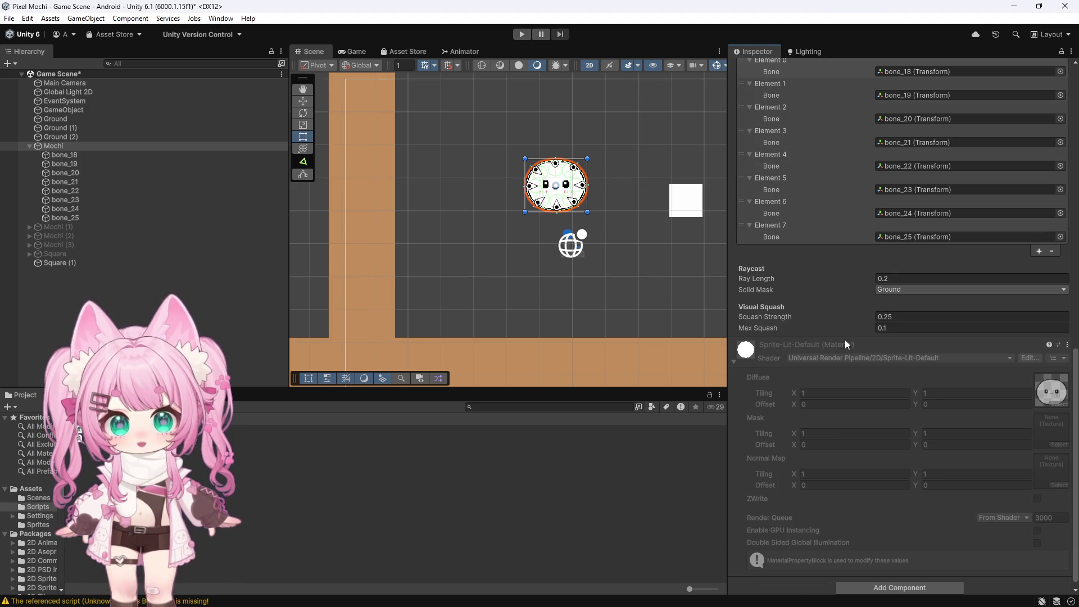
pyautogui.scroll(2, 845, 340)
pyautogui.click(522, 33)
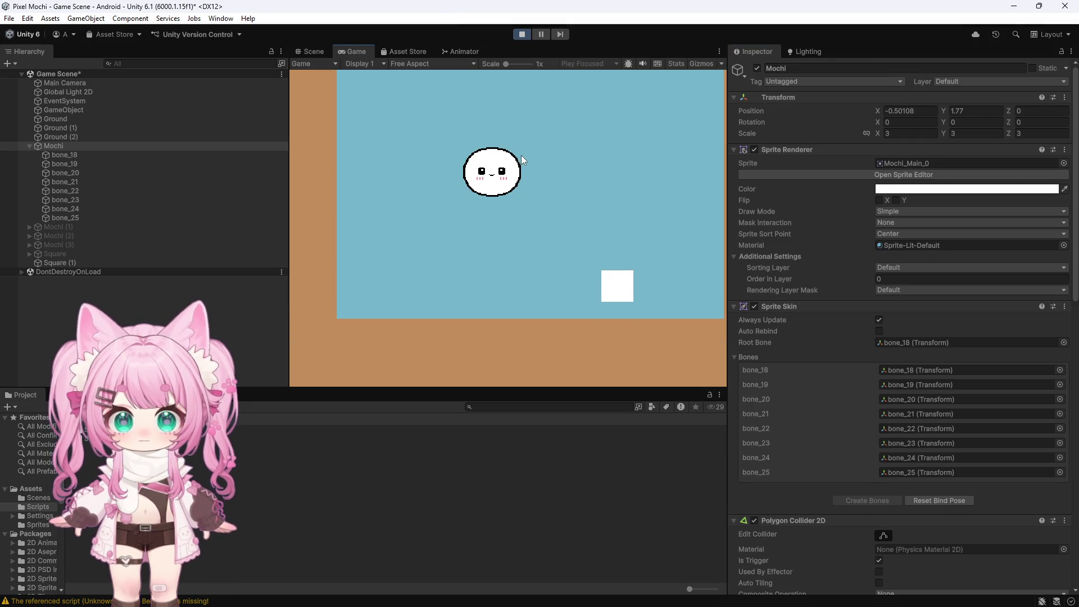
# Stop the test and open the Simple Slime Bone Press 2D component's options menu
pyautogui.scroll(-5, 794, 256)
pyautogui.scroll(-4, 795, 258)
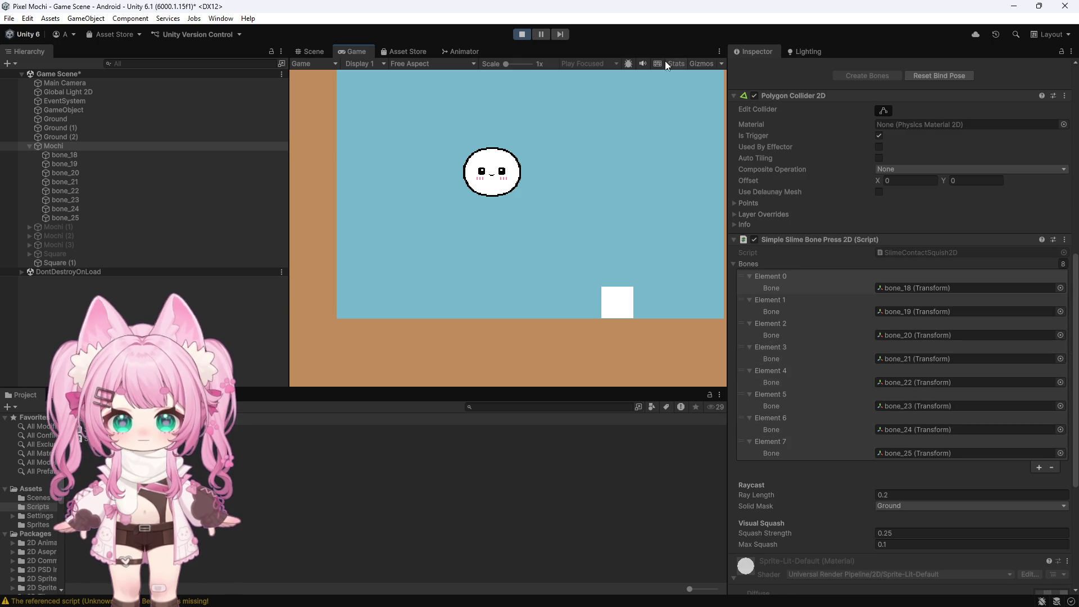
pyautogui.click(525, 34)
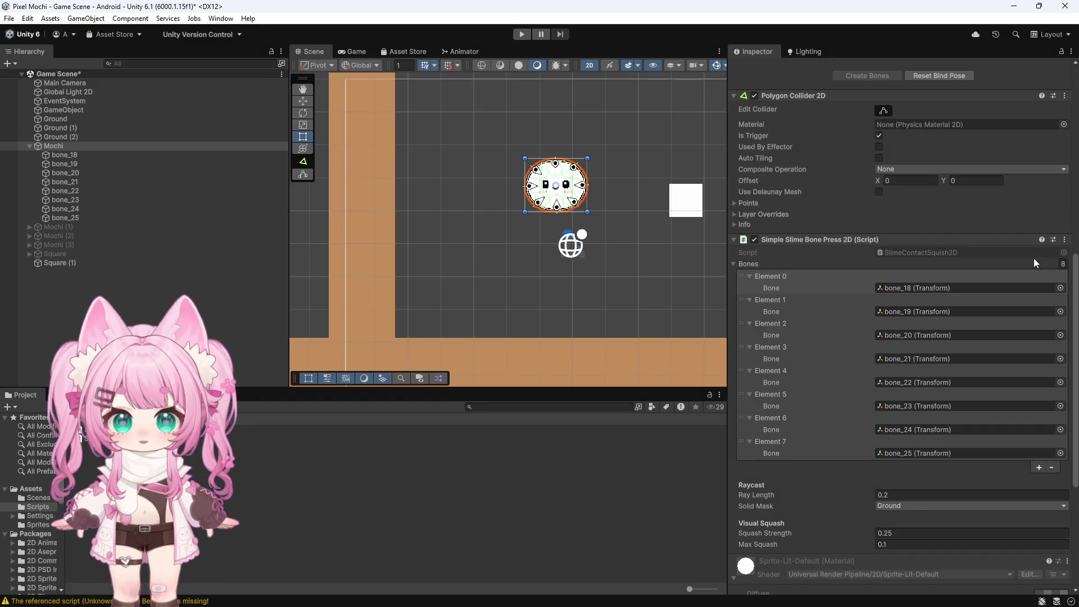
pyautogui.click(1065, 240)
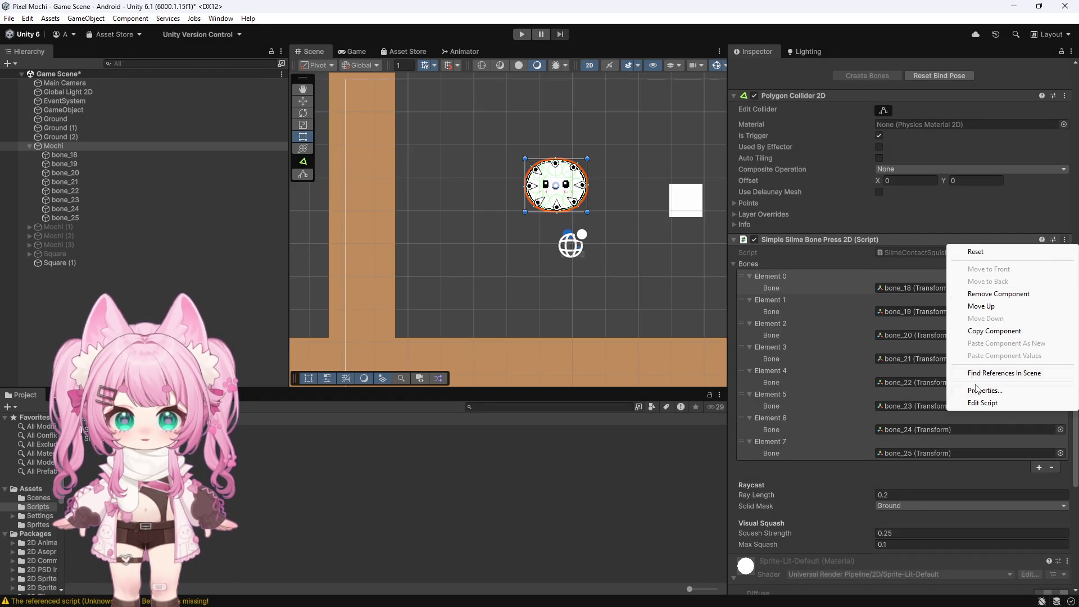
# Open SlimeContactSquish2D.cs in Visual Studio, select and copy all its code, and return to Unity
pyautogui.click(991, 403)
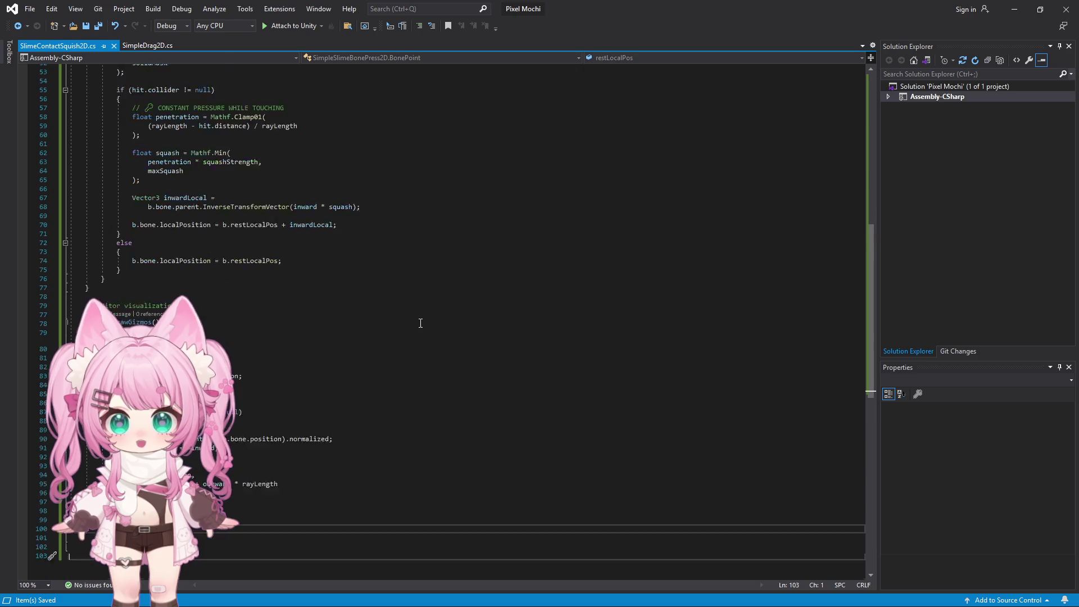
pyautogui.click(497, 277)
pyautogui.hotkey('ctrl', 'a')
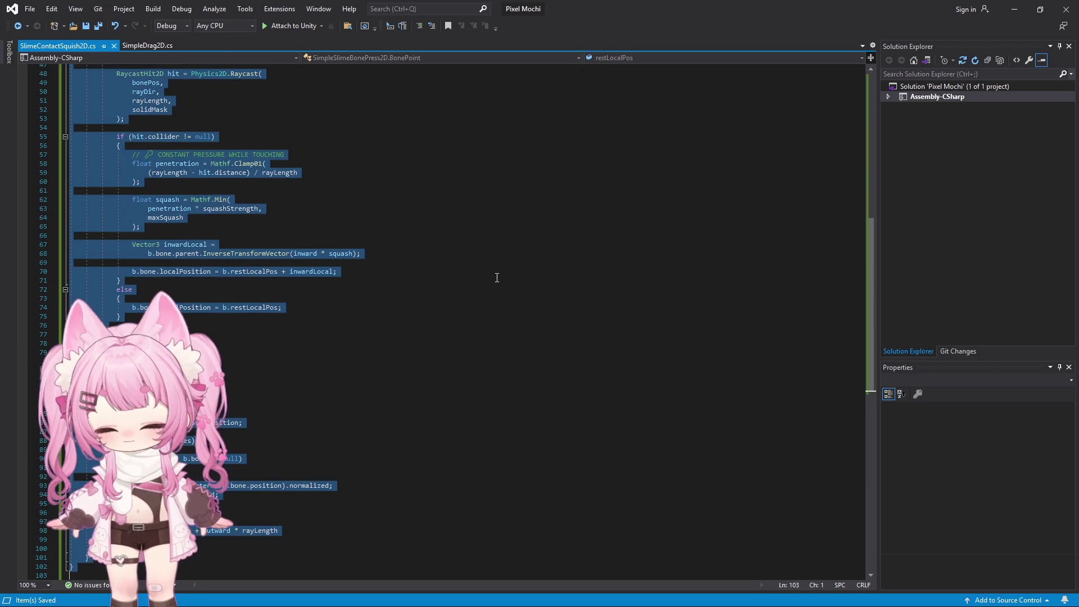
pyautogui.hotkey('alt', 'Tab')
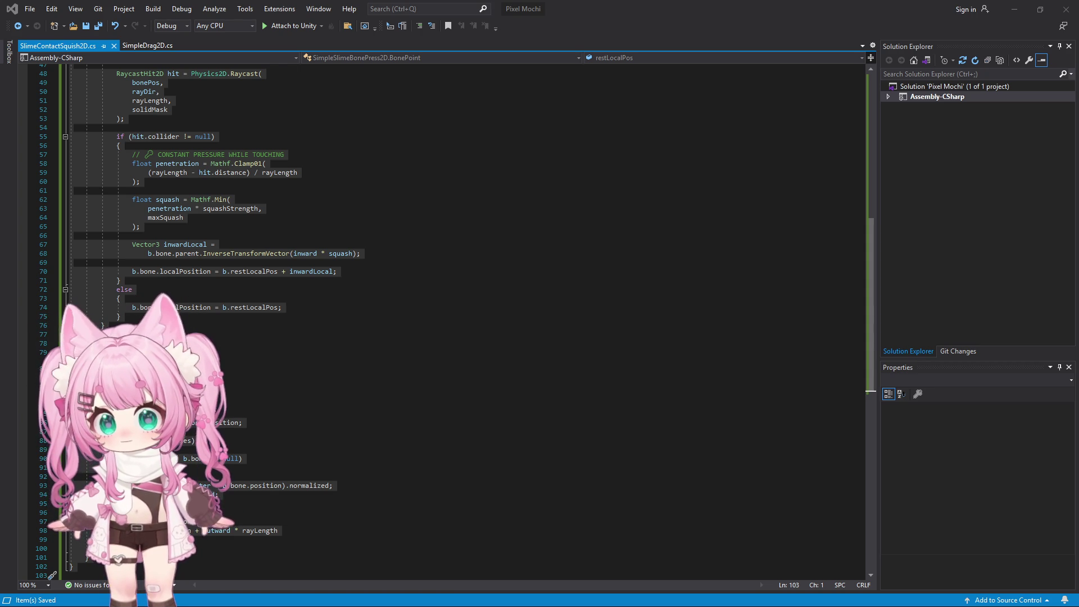
pyautogui.hotkey('ctrl', 'a')
pyautogui.click(1014, 9)
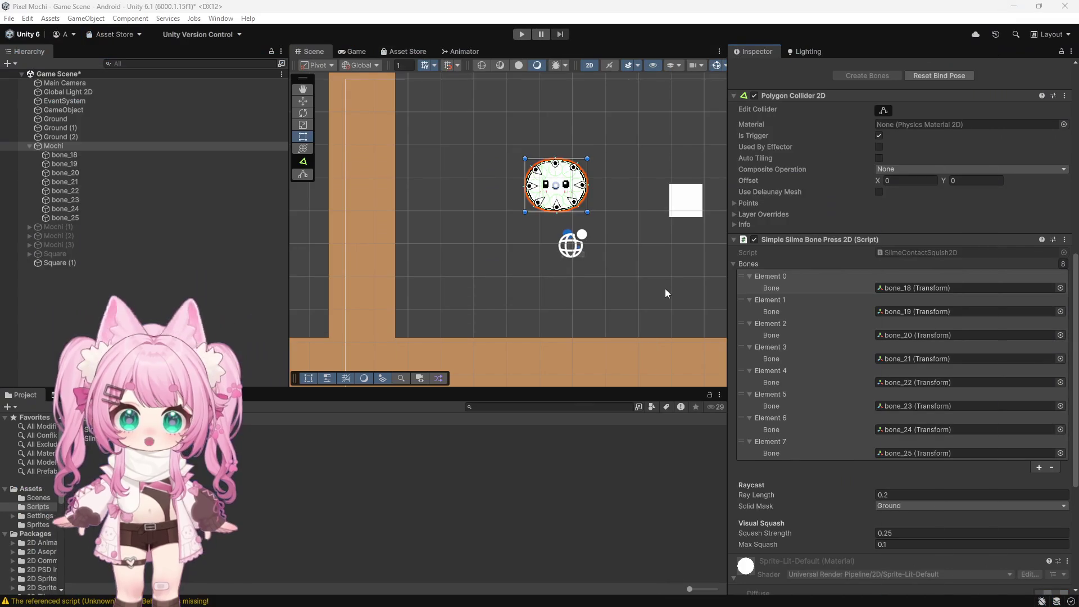
# Set Squash Strength to 0.05 and run a brief Play test
pyautogui.scroll(-3, 772, 364)
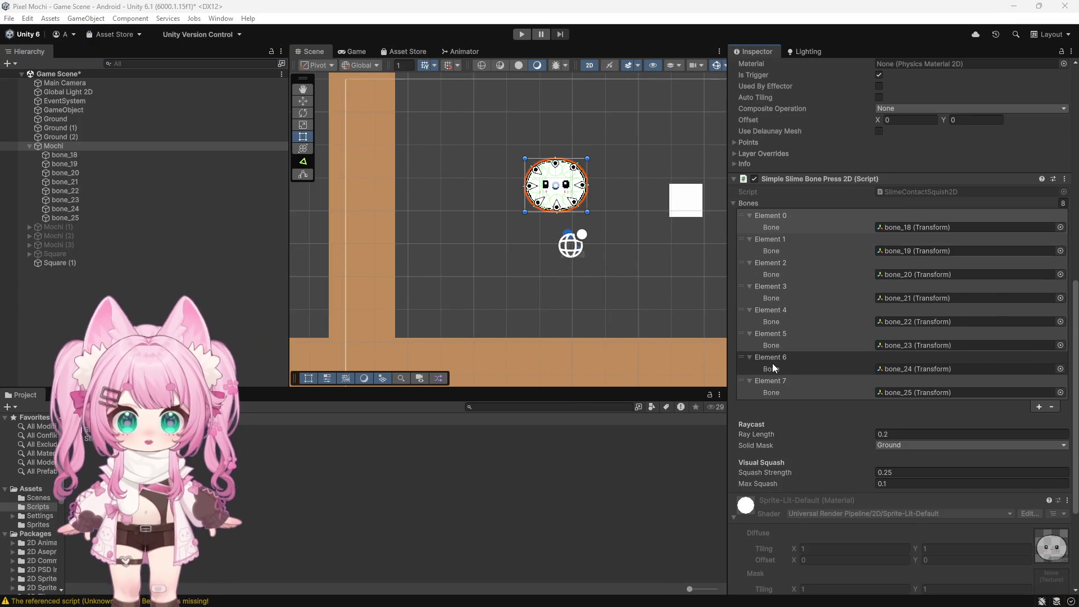
pyautogui.scroll(-2, 772, 368)
pyautogui.doubleClick(886, 442)
pyautogui.write('05')
pyautogui.hotkey('ctrl', 'p')
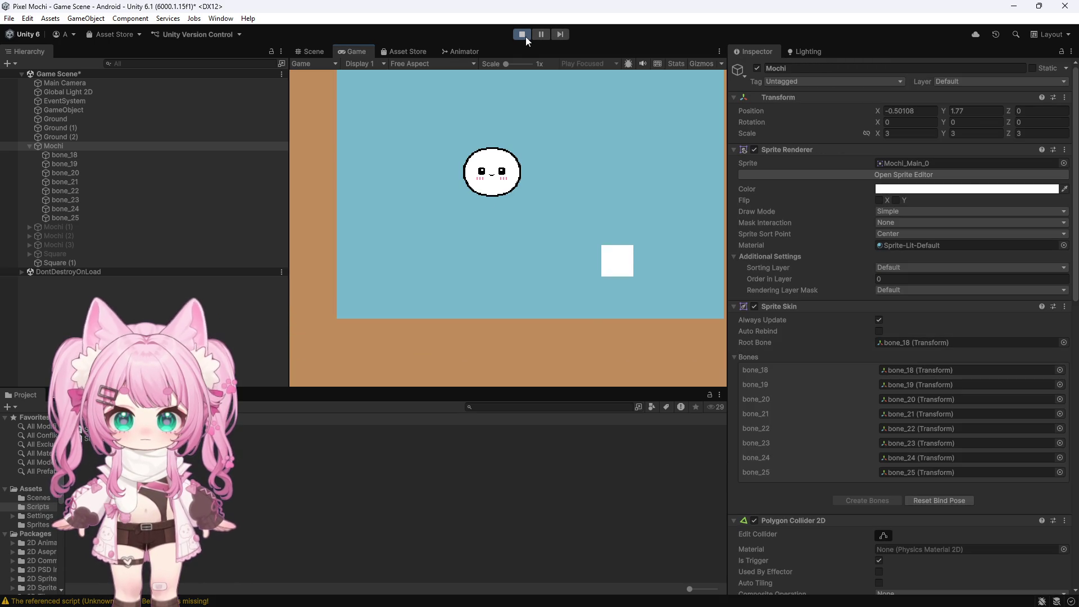
pyautogui.click(522, 35)
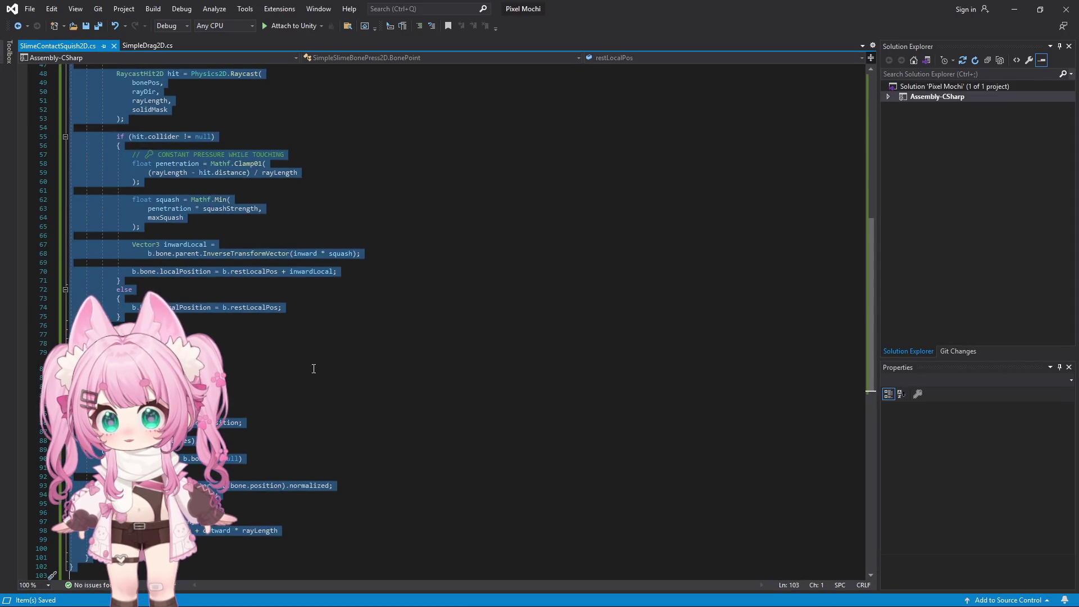
# Paste the shorter revised code into SlimeContactSquish2D.cs, save all, and return to Unity
pyautogui.hotkey('ctrl', 'v')
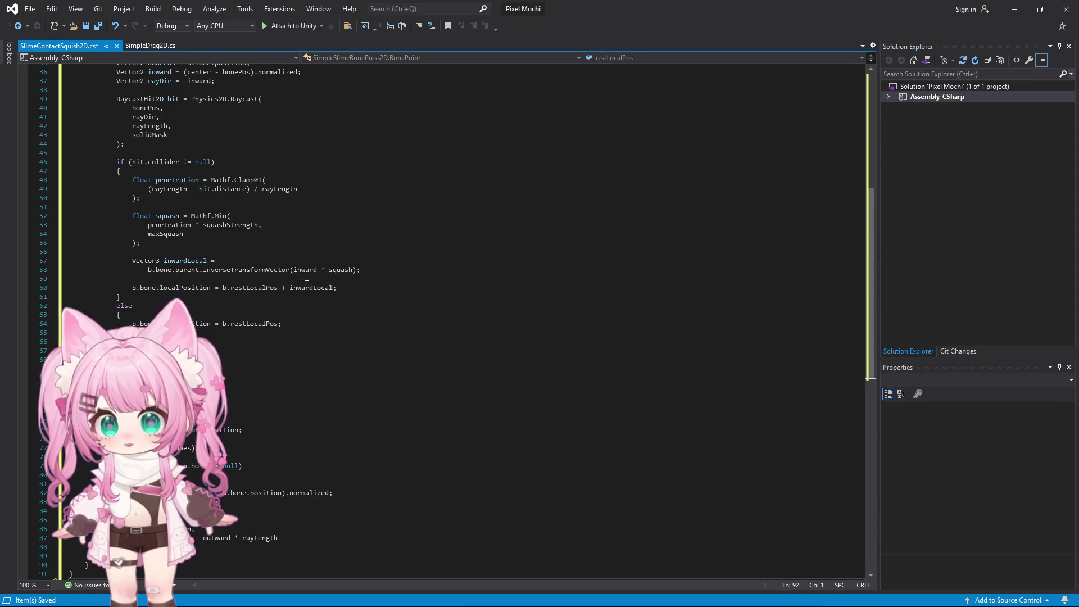
pyautogui.click(30, 9)
pyautogui.click(65, 142)
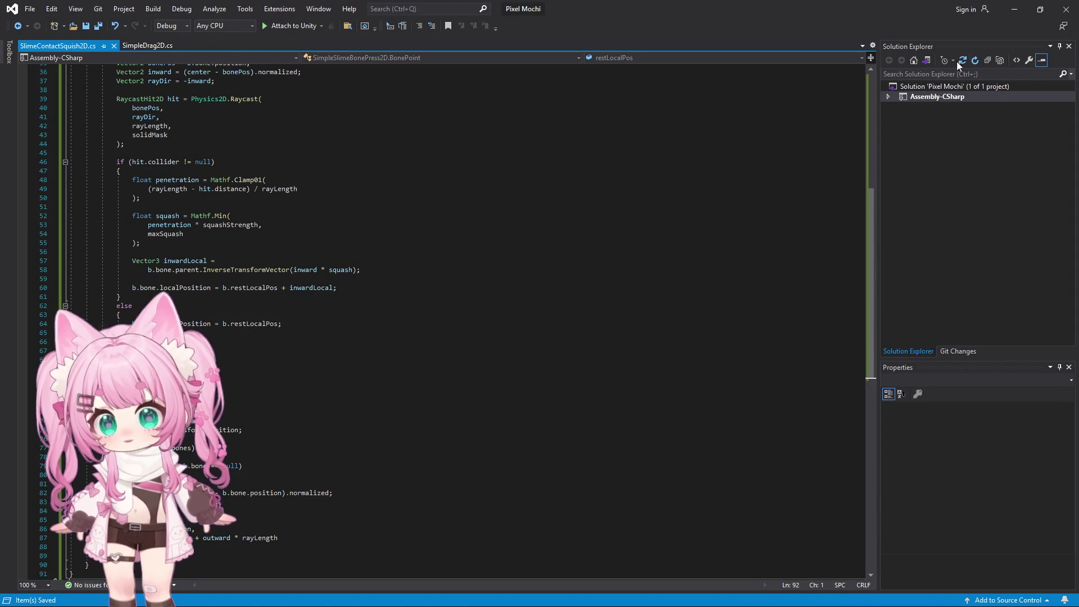
pyautogui.click(1015, 9)
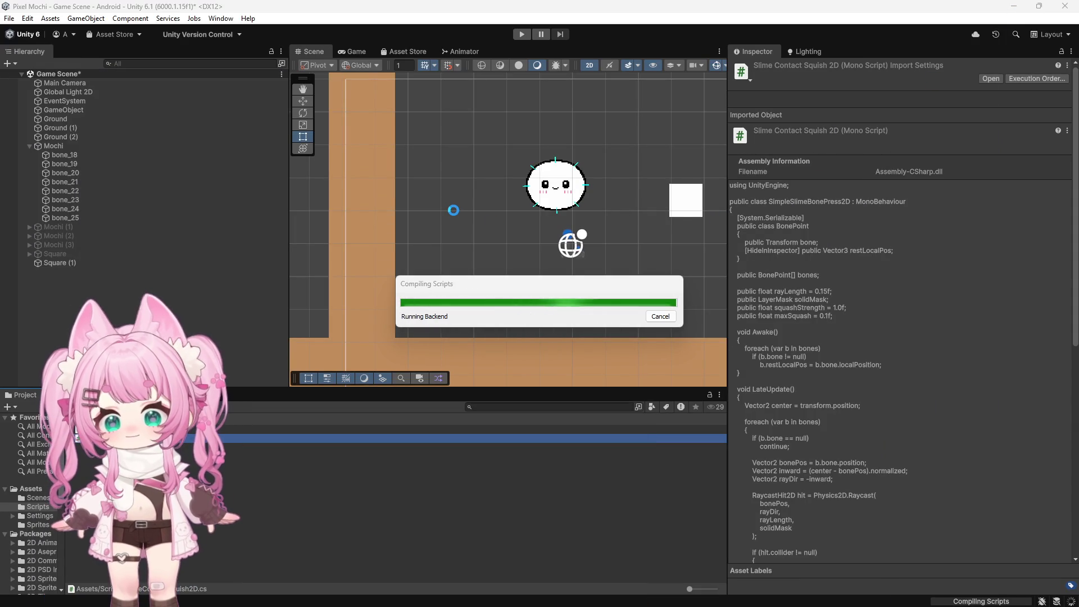
# Select Mochi, check its recompiled squash script, and run a short Play test at strength 0.05
pyautogui.click(59, 146)
pyautogui.scroll(-3, 818, 315)
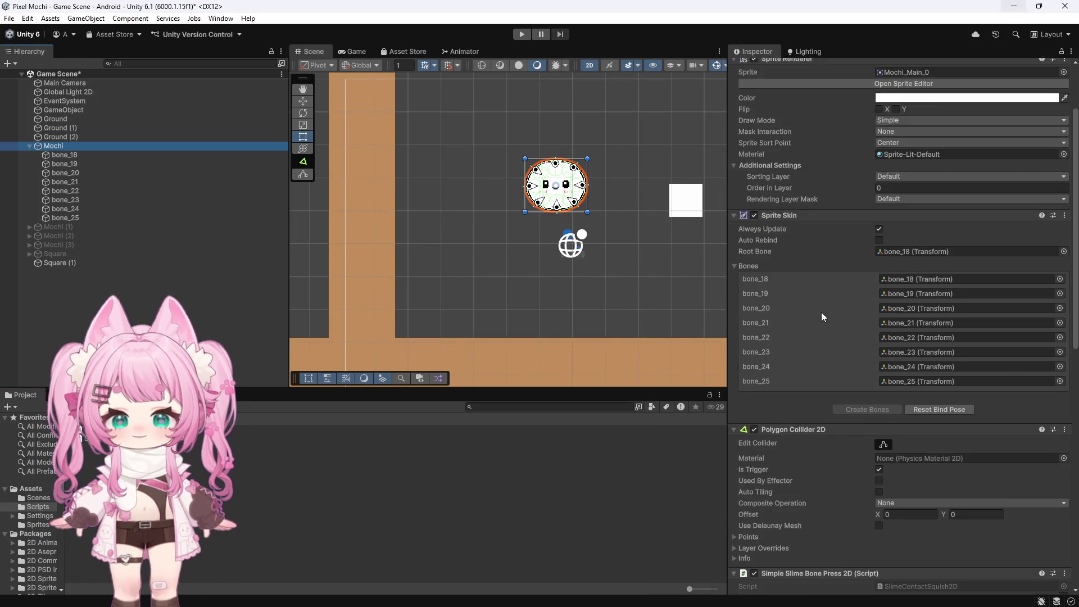
pyautogui.scroll(-5, 822, 317)
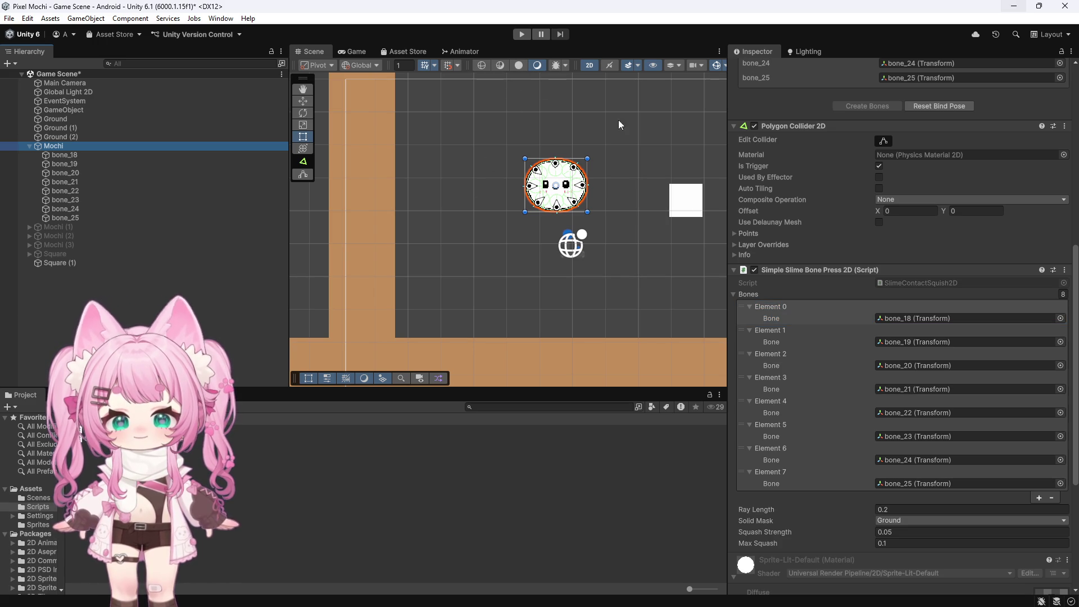
pyautogui.click(521, 35)
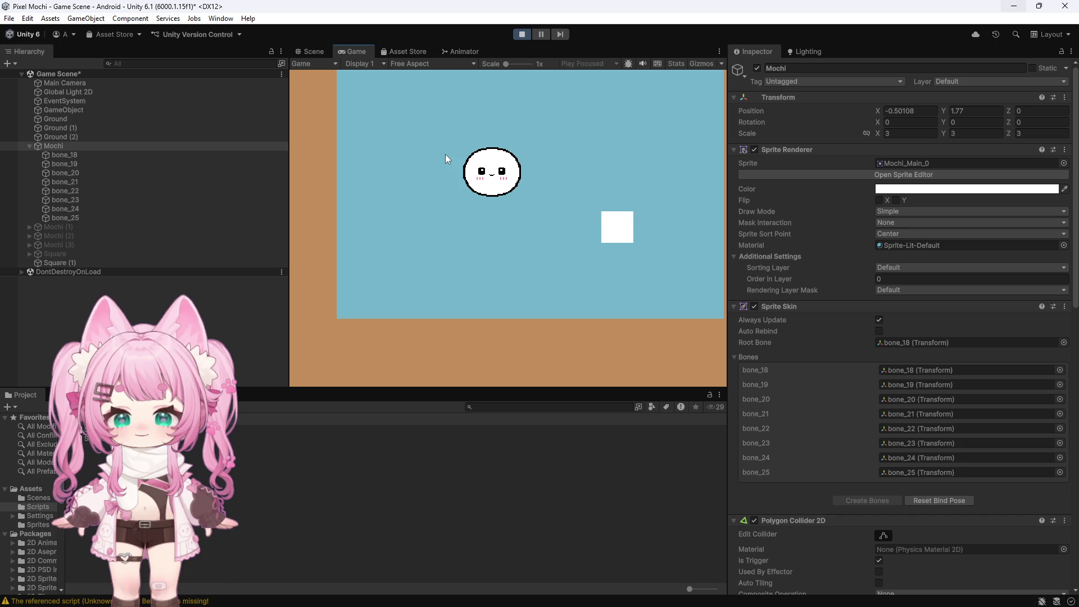
pyautogui.hotkey('ctrl', 'p')
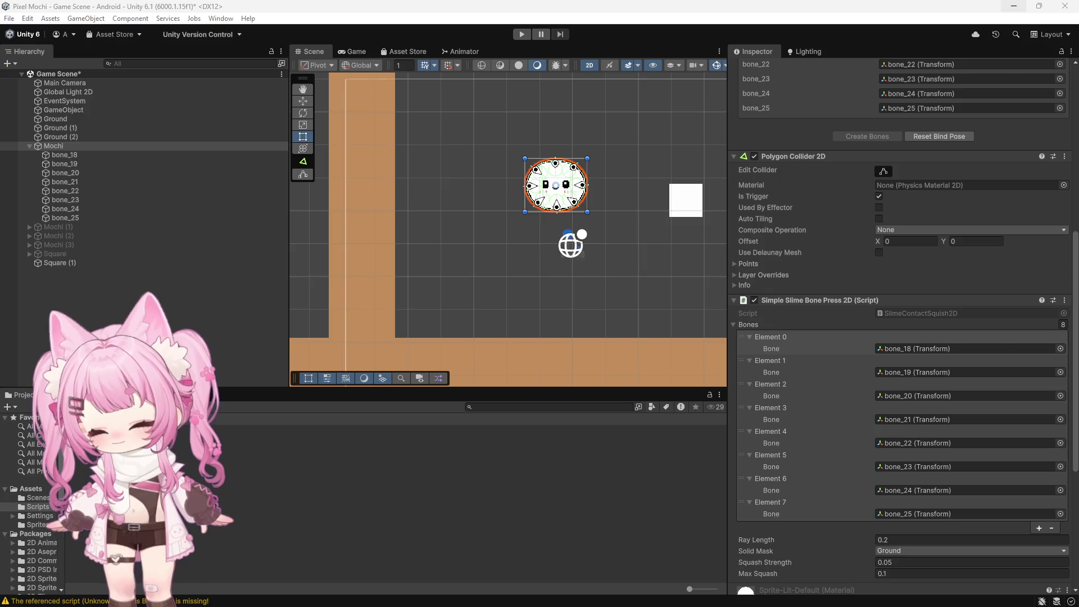
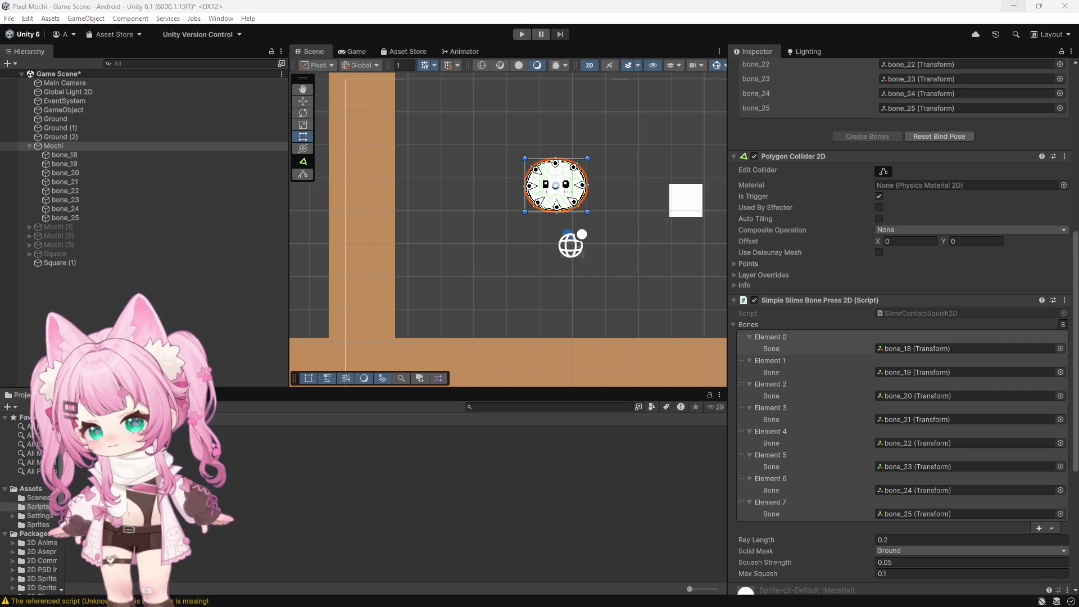
# Remove the Simple Slime Bone Press 2D component from Mochi
pyautogui.click(56, 146)
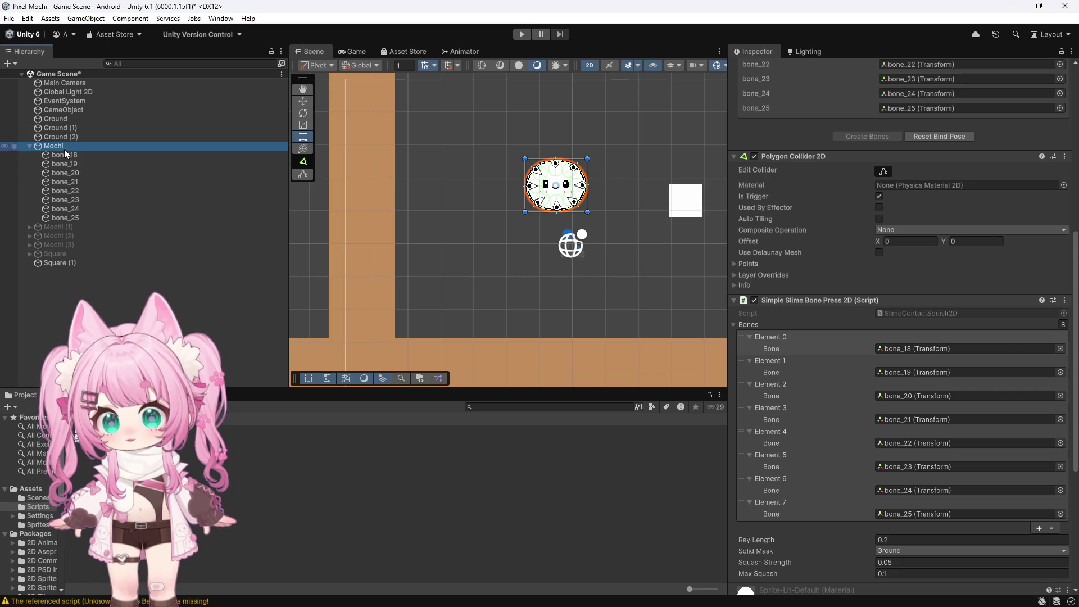
pyautogui.click(1065, 300)
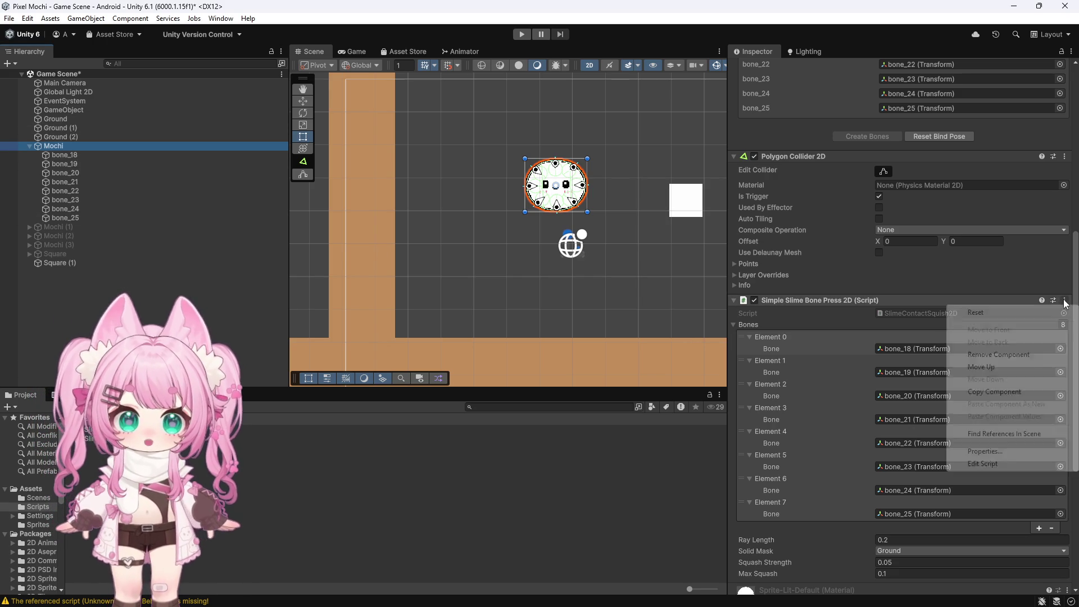
pyautogui.click(981, 355)
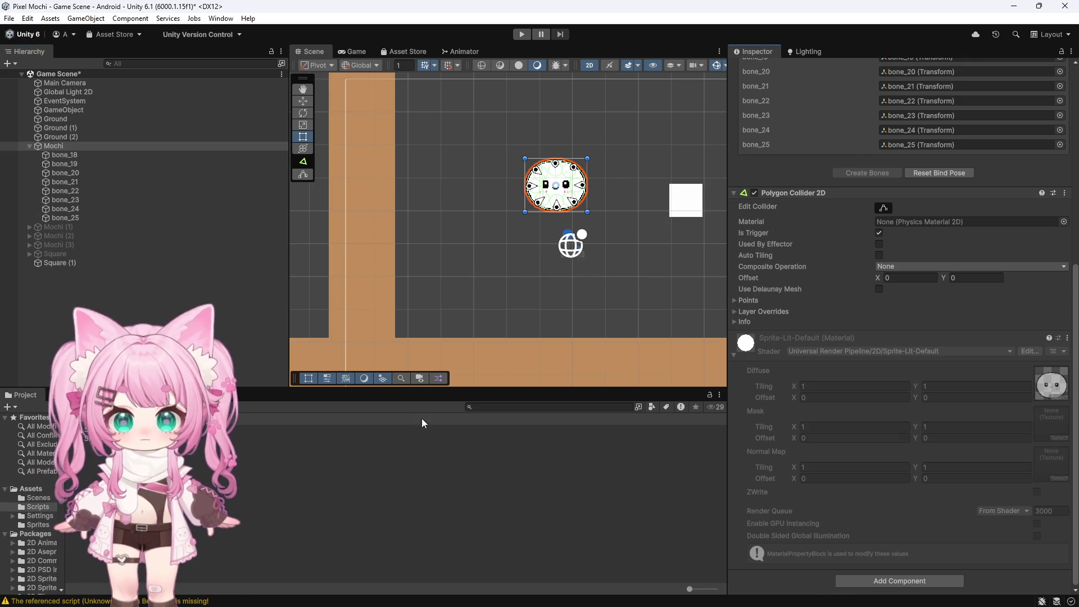
# Delete the old SlimeContactSquish2D script from Assets/Scripts
pyautogui.click(447, 438)
pyautogui.press('Delete')
pyautogui.press('Return')
pyautogui.hotkey('alt', 'Tab')
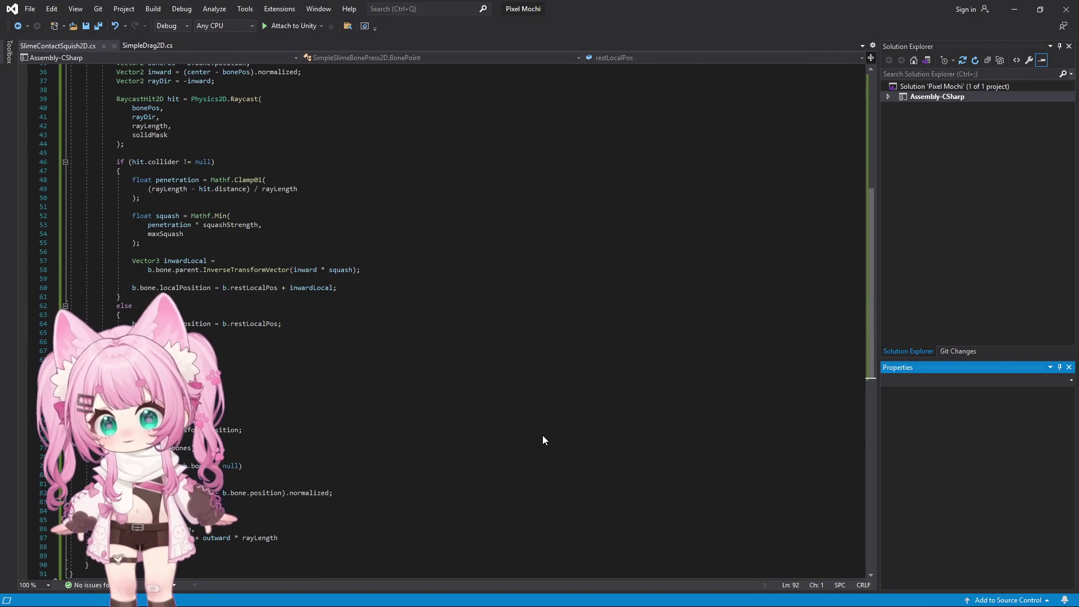
pyautogui.click(1016, 10)
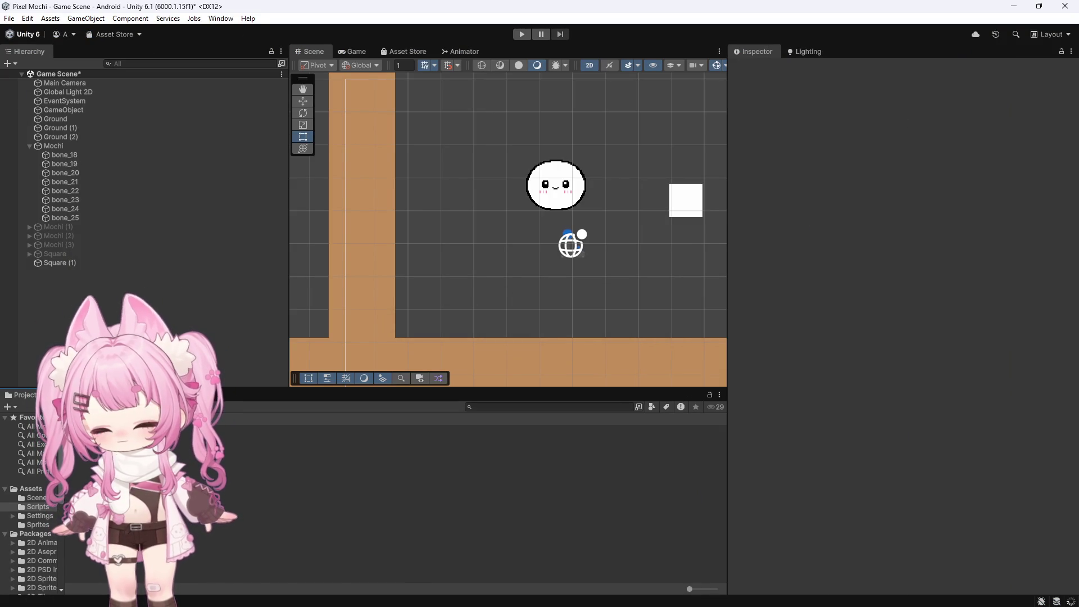
# Create a MonoBehaviour script named BonePressure2D in Scripts and open it in Visual Studio
pyautogui.rightClick(148, 472)
pyautogui.moveTo(186, 180)
pyautogui.click(376, 206)
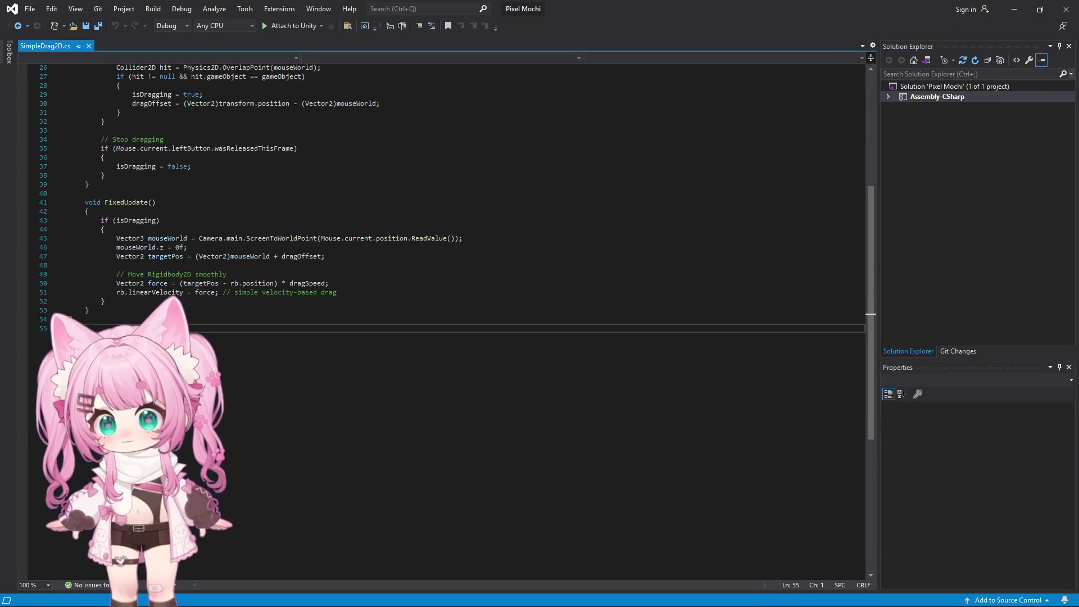
pyautogui.click(1015, 9)
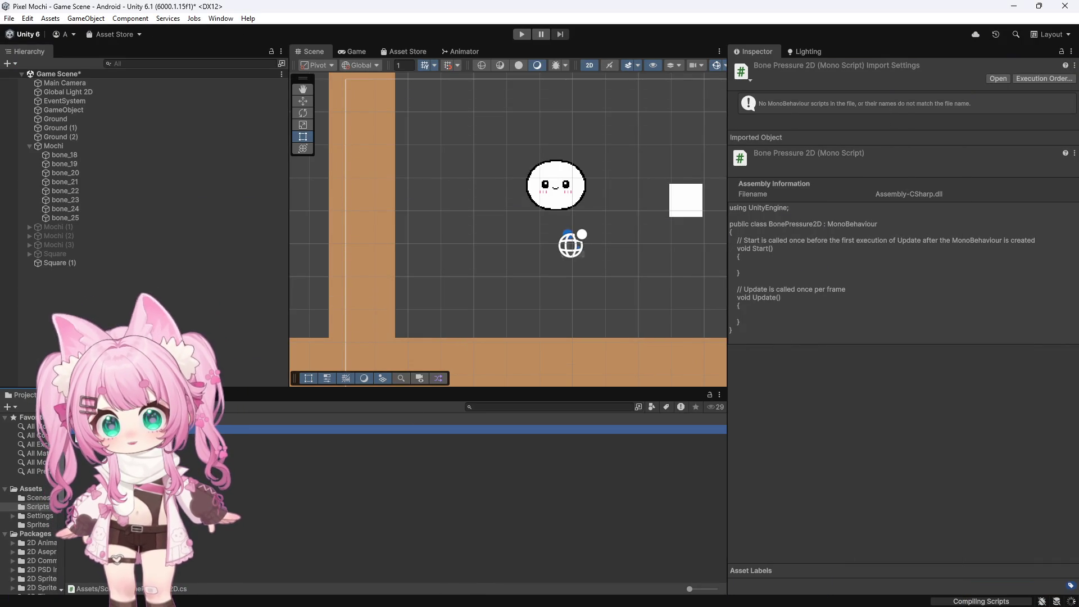
pyautogui.doubleClick(76, 433)
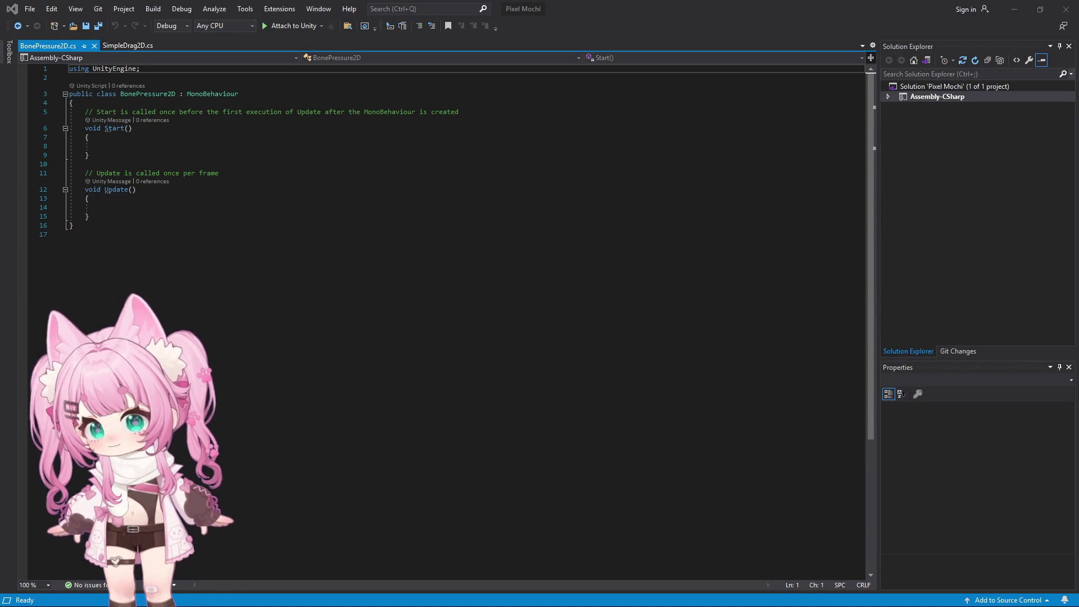
# Replace BonePressure2D.cs with the raycast pressure code, save it, and return to Unity
pyautogui.click(141, 316)
pyautogui.hotkey('ctrl', 'a')
pyautogui.hotkey('ctrl', 'v')
pyautogui.scroll(-5, 141, 316)
pyautogui.scroll(10, 140, 315)
pyautogui.click(32, 9)
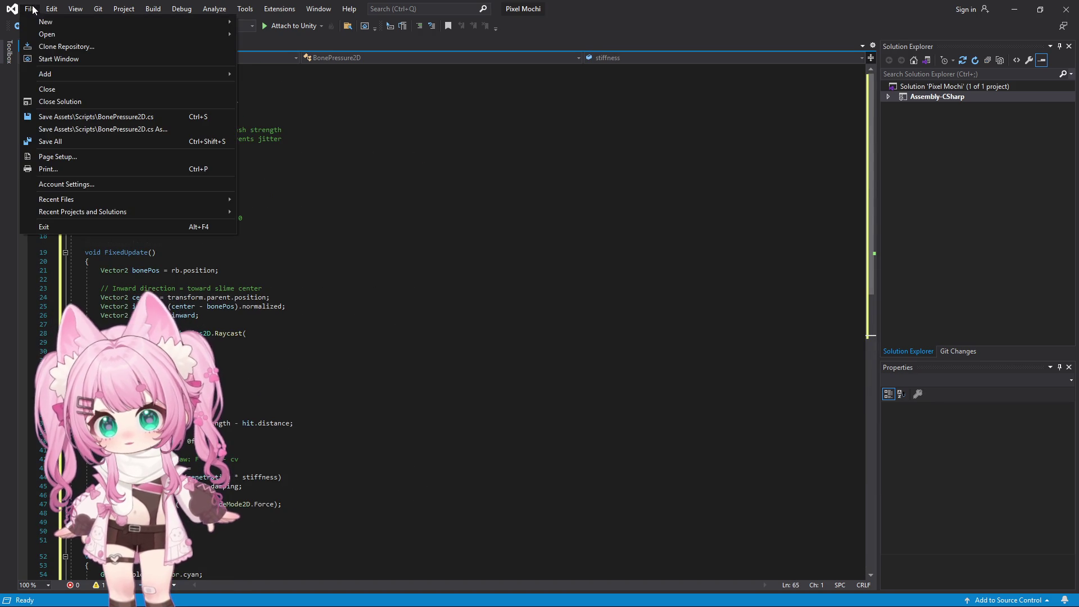
pyautogui.click(60, 143)
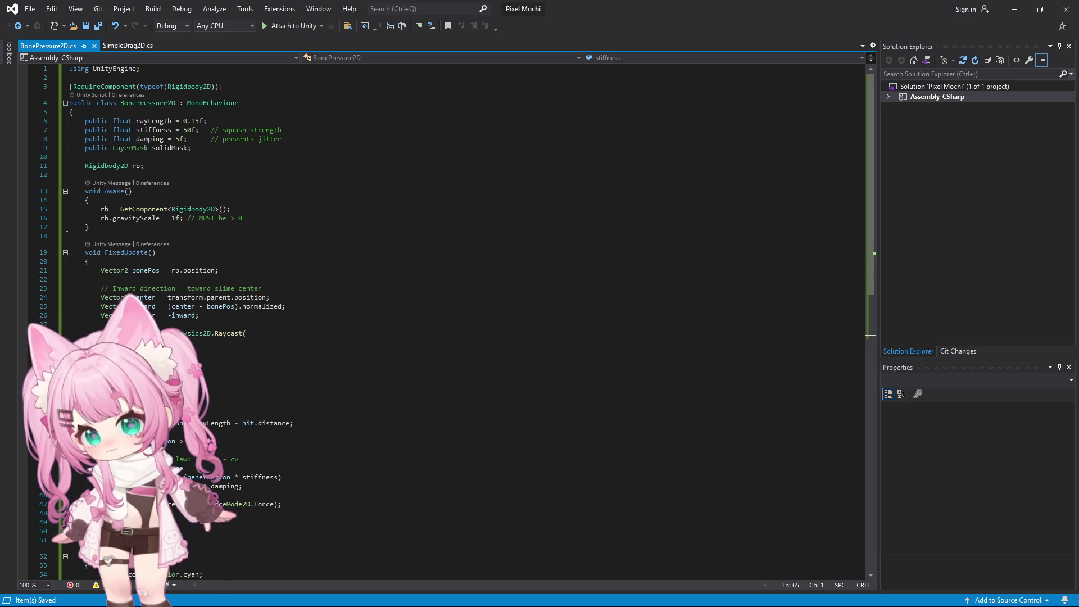
pyautogui.click(1018, 11)
pyautogui.click(337, 345)
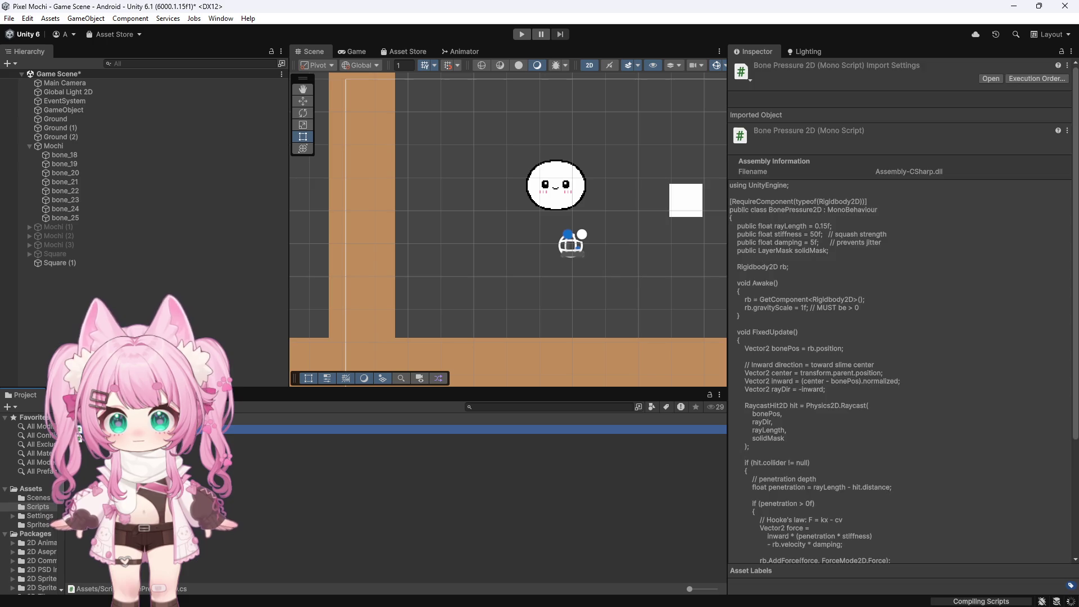
# Add Bone Pressure 2D to bone_18 through bone_25 with Solid Mask set to Ground, then play
pyautogui.click(63, 157)
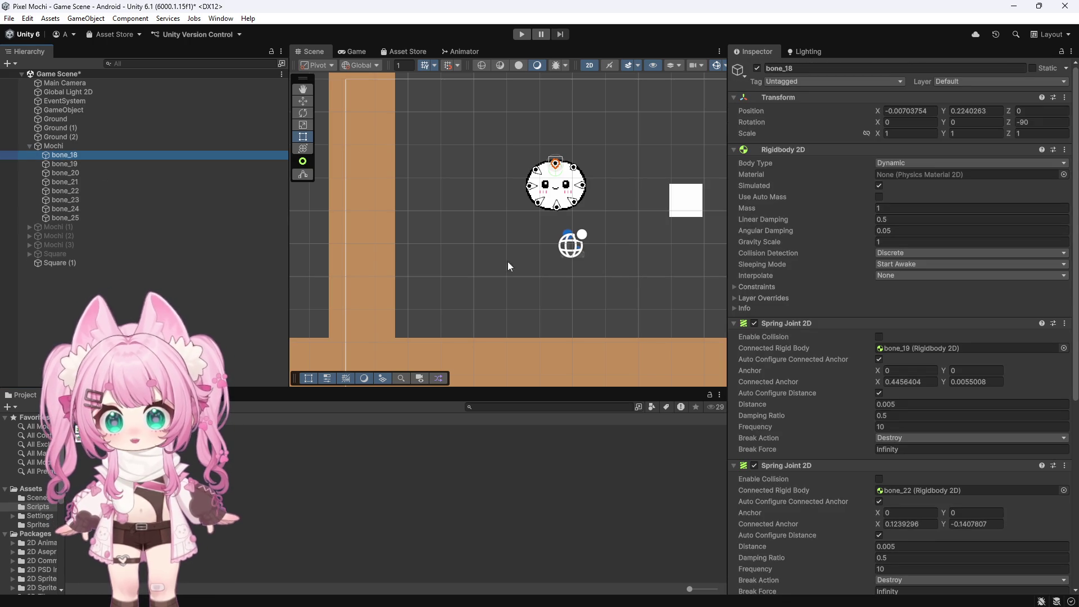
pyautogui.scroll(-5, 819, 283)
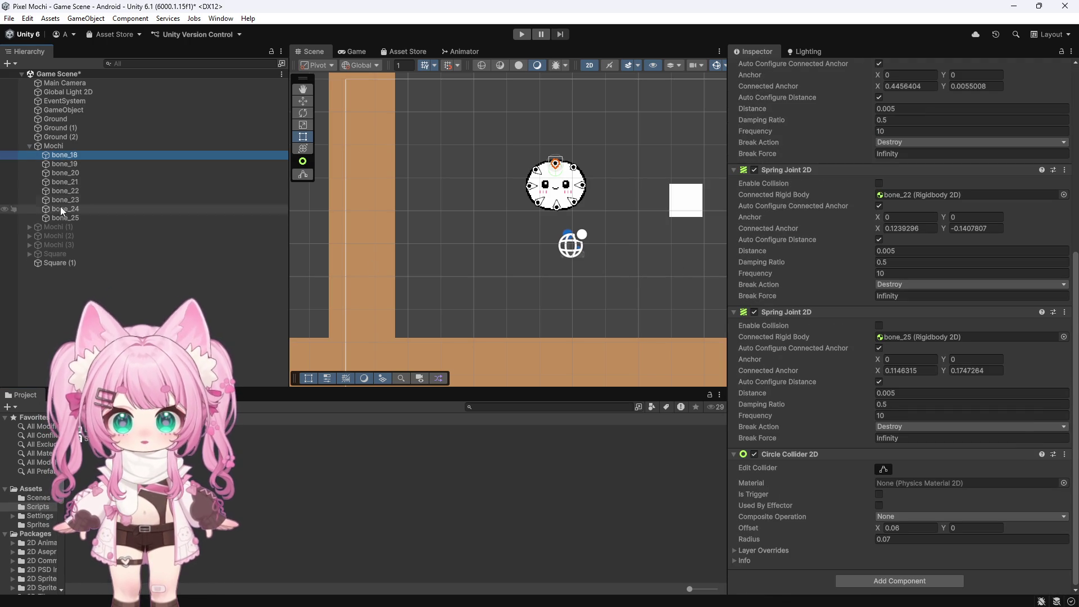
pyautogui.keyDown('shift'); pyautogui.click(63, 218); pyautogui.keyUp('shift')
pyautogui.moveTo(90, 430)
pyautogui.mouseDown()
pyautogui.moveTo(861, 587)
pyautogui.moveTo(783, 569)
pyautogui.mouseUp()
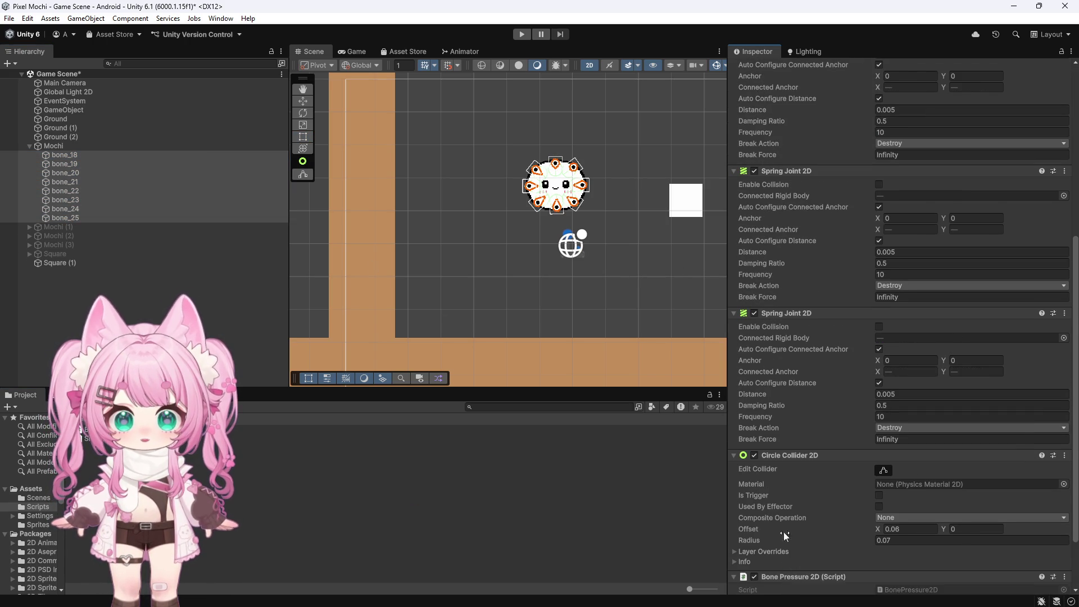
pyautogui.scroll(-3, 783, 546)
pyautogui.click(894, 560)
pyautogui.click(955, 556)
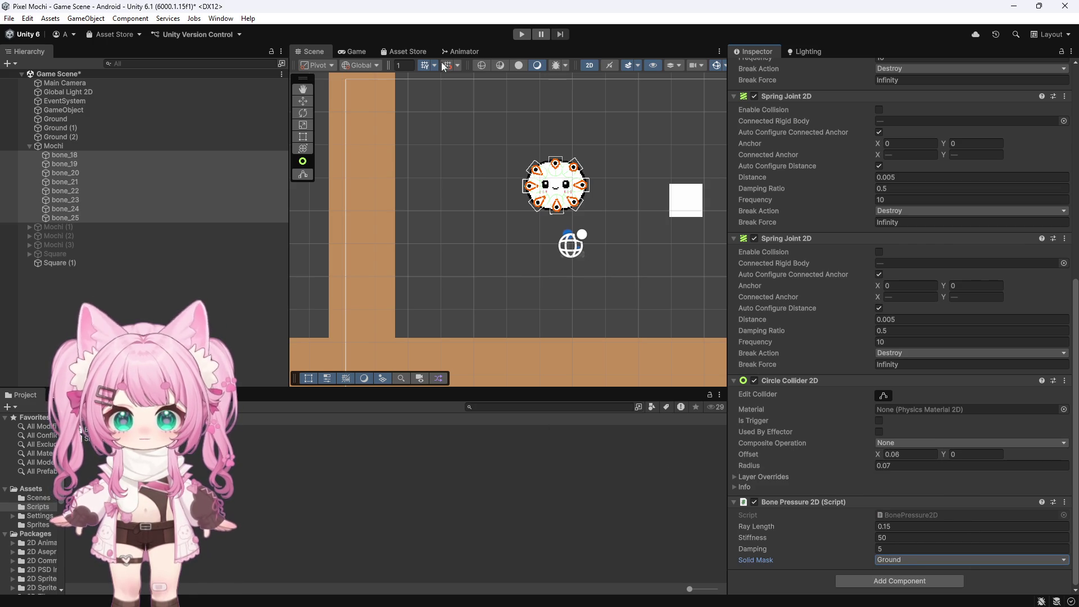
pyautogui.hotkey('ctrl', 'p')
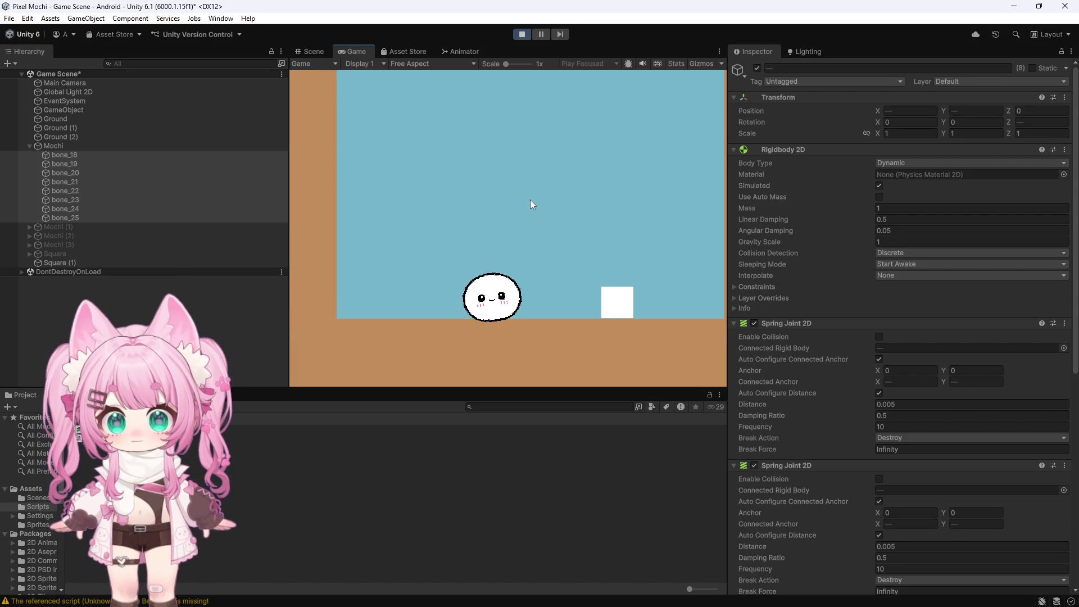
# Push the white square against the mochi in the Game view, then stop play mode
pyautogui.moveTo(616, 309)
pyautogui.mouseDown()
pyautogui.moveTo(387, 313)
pyautogui.moveTo(429, 324)
pyautogui.moveTo(542, 305)
pyautogui.moveTo(403, 304)
pyautogui.moveTo(468, 306)
pyautogui.moveTo(486, 284)
pyautogui.moveTo(494, 294)
pyautogui.moveTo(485, 258)
pyautogui.moveTo(434, 235)
pyautogui.moveTo(416, 253)
pyautogui.moveTo(420, 272)
pyautogui.moveTo(434, 276)
pyautogui.moveTo(511, 228)
pyautogui.moveTo(522, 277)
pyautogui.moveTo(510, 258)
pyautogui.moveTo(525, 224)
pyautogui.moveTo(465, 259)
pyautogui.moveTo(501, 248)
pyautogui.mouseUp()
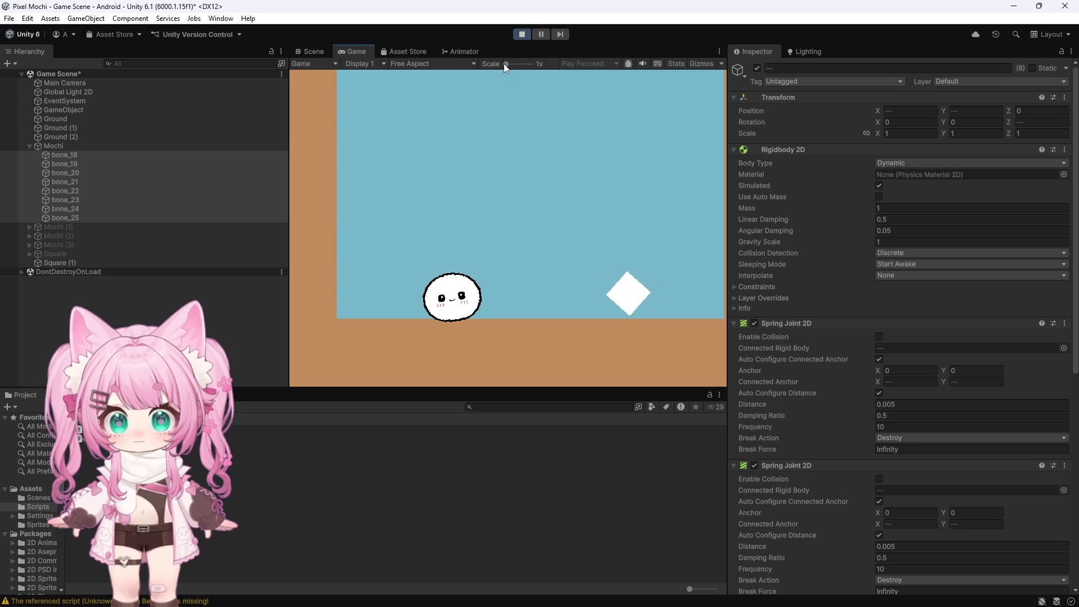
pyautogui.click(522, 34)
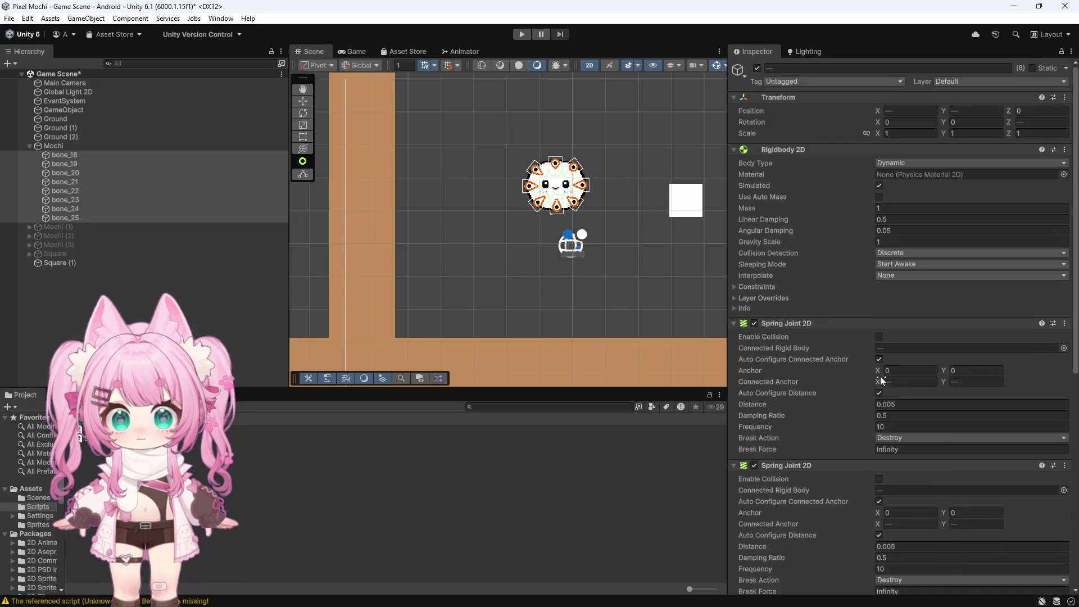
# Zoom onto the mochi and drag bottom-centre bone_19 up and back down
pyautogui.scroll(-5, 879, 373)
pyautogui.scroll(1, 603, 210)
pyautogui.scroll(10, 602, 211)
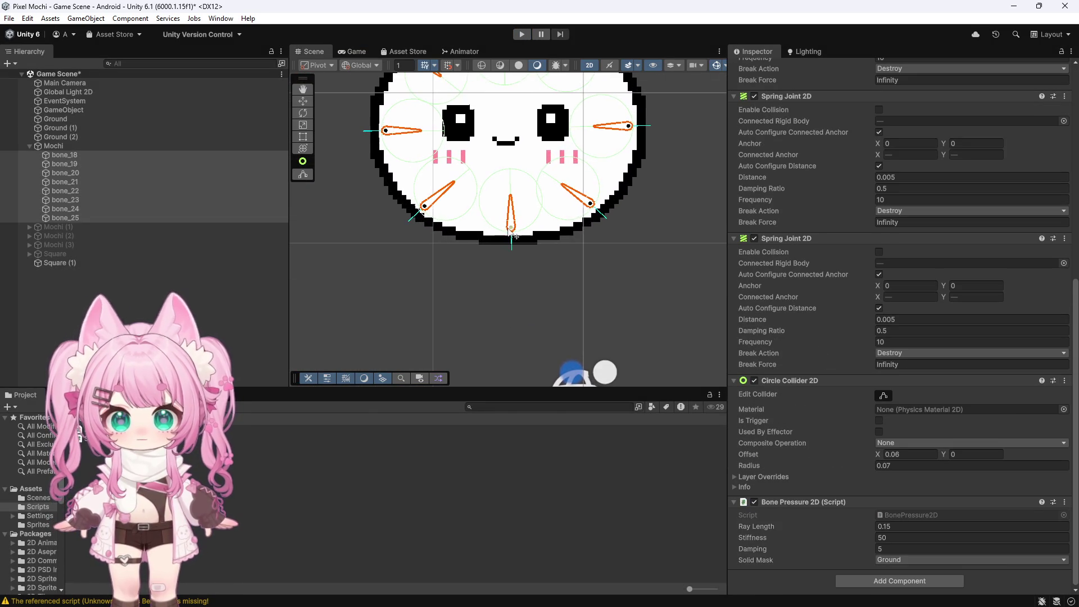
pyautogui.scroll(-3, 510, 226)
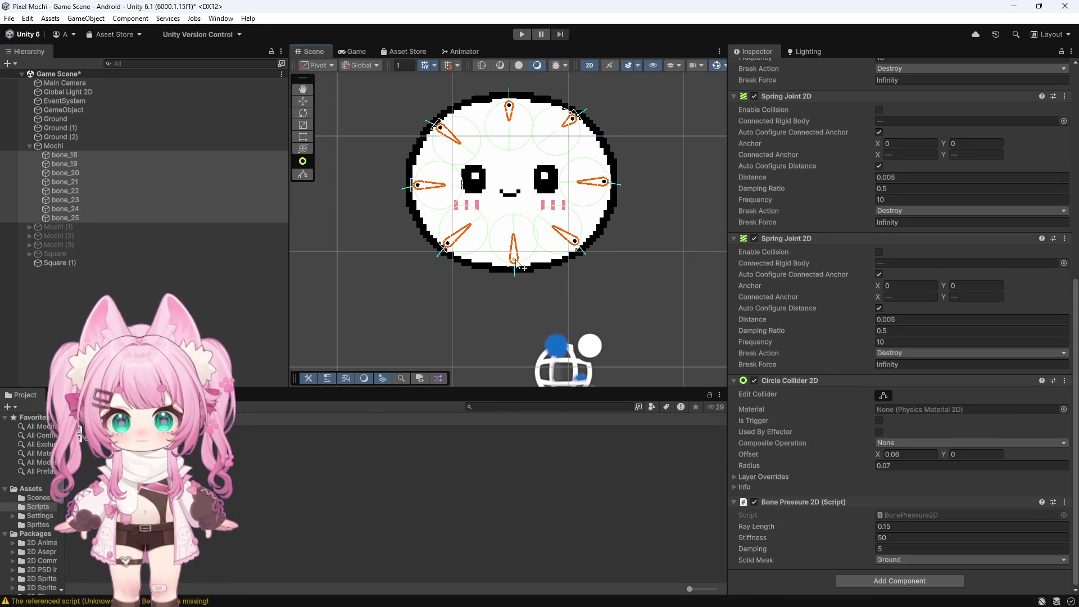
pyautogui.moveTo(523, 268); pyautogui.dragTo(521, 270)
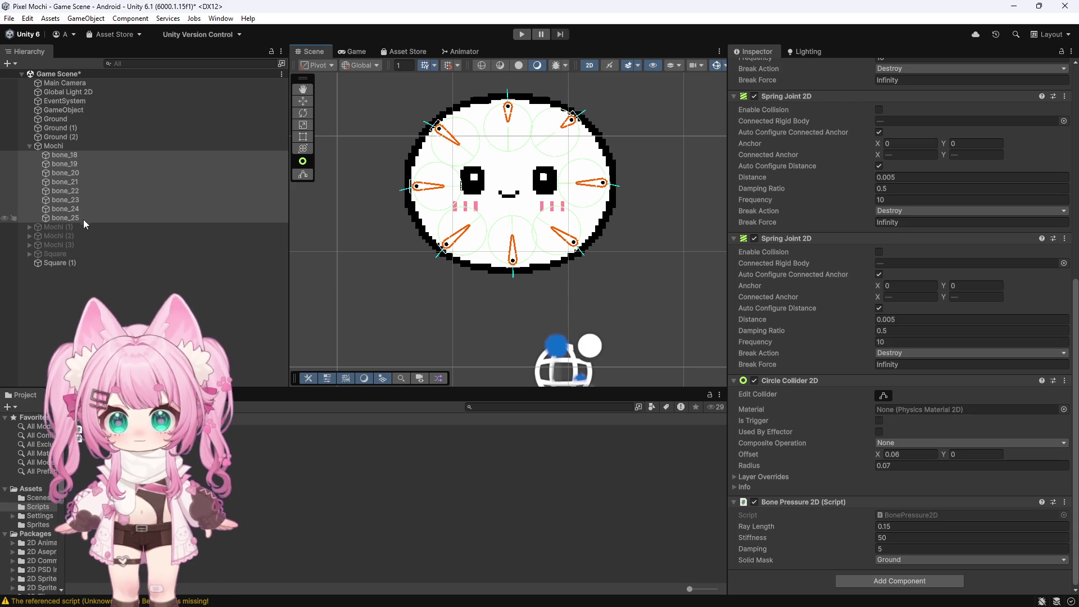
pyautogui.click(512, 256)
pyautogui.moveTo(512, 256); pyautogui.dragTo(515, 232)
pyautogui.moveTo(515, 230); pyautogui.dragTo(518, 254)
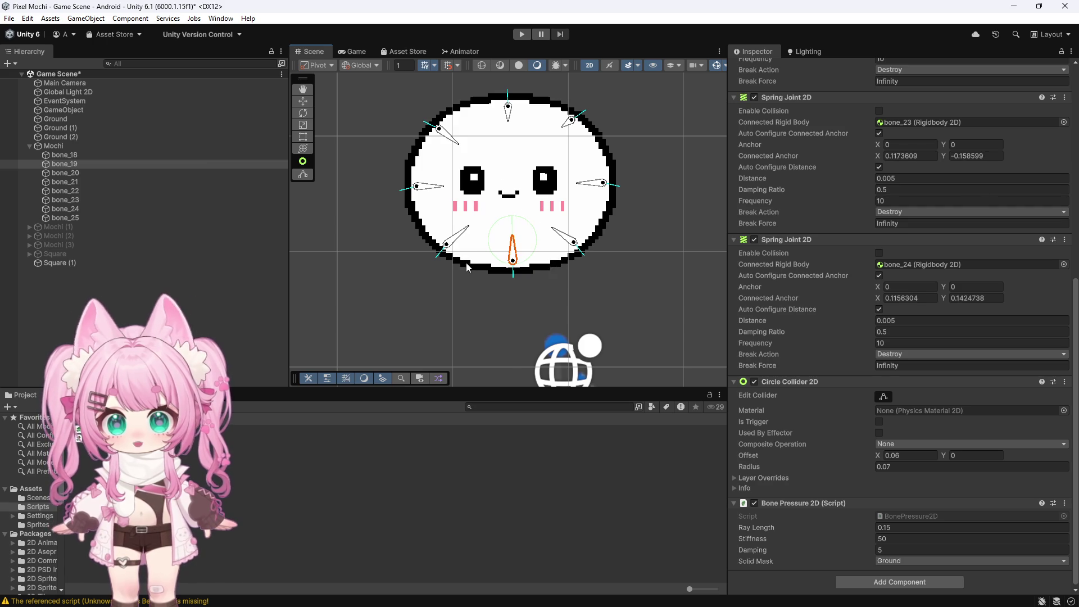
# Pull bone_23 and bone_24 upward and shift bone_19 to reshape the bottom edge
pyautogui.click(448, 234)
pyautogui.moveTo(452, 235); pyautogui.dragTo(457, 232)
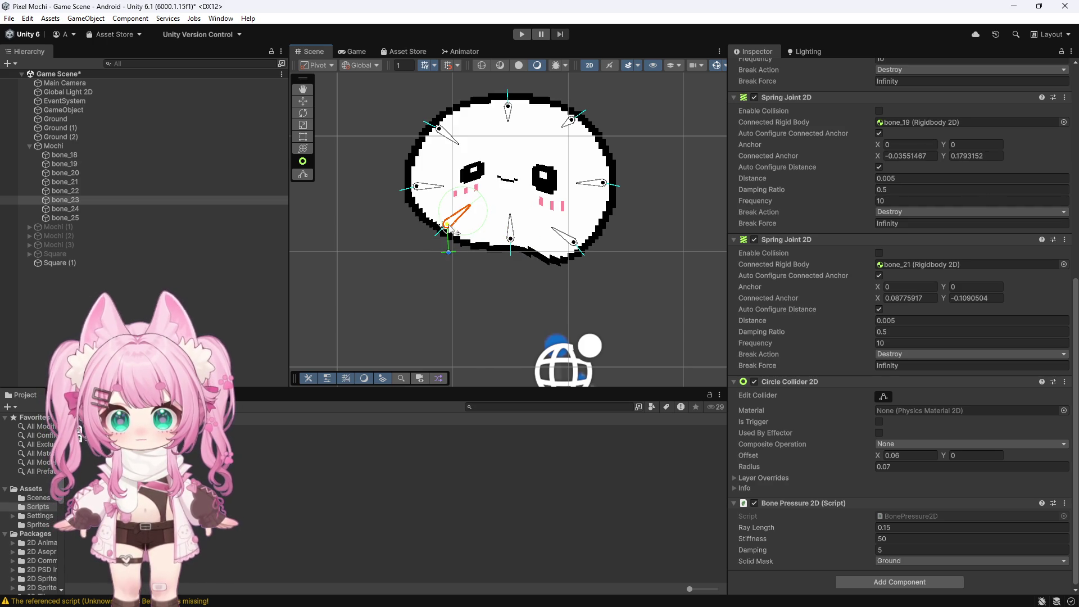
pyautogui.moveTo(571, 242); pyautogui.dragTo(576, 225)
pyautogui.click(510, 236)
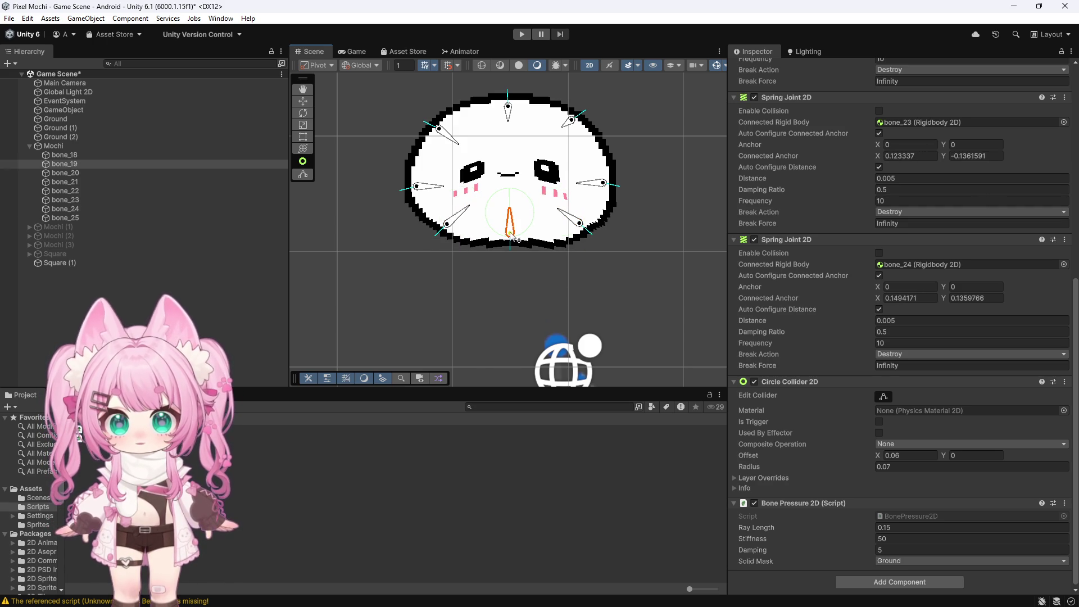
pyautogui.moveTo(513, 242); pyautogui.dragTo(448, 236)
# Make small further nudges to bone_24 and bone_23, ending with bone_19 selected
pyautogui.click(513, 245)
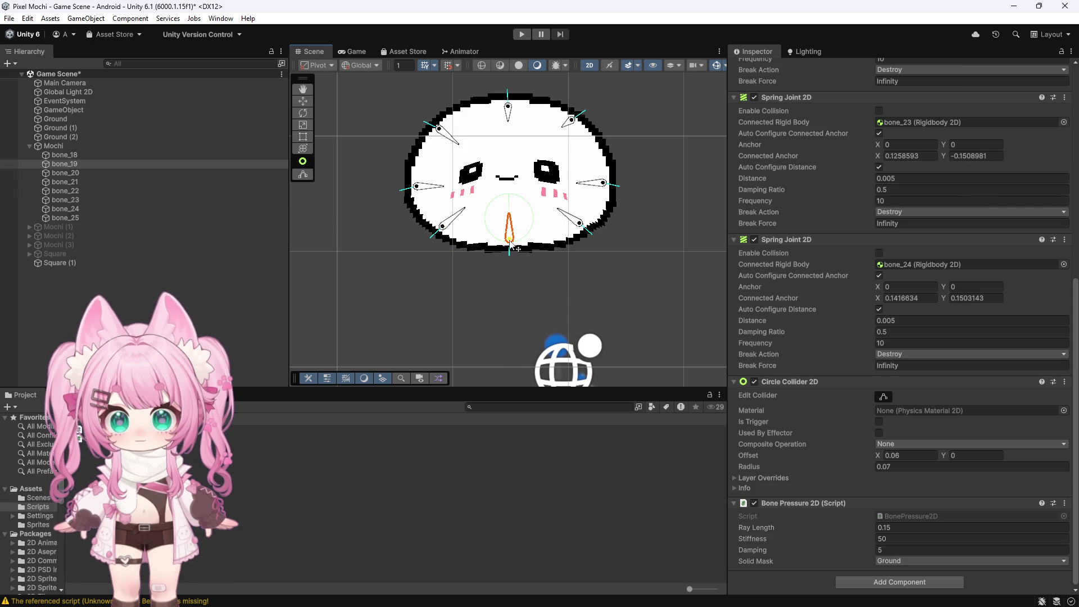
pyautogui.click(577, 223)
pyautogui.moveTo(578, 225); pyautogui.dragTo(586, 238)
pyautogui.click(513, 239)
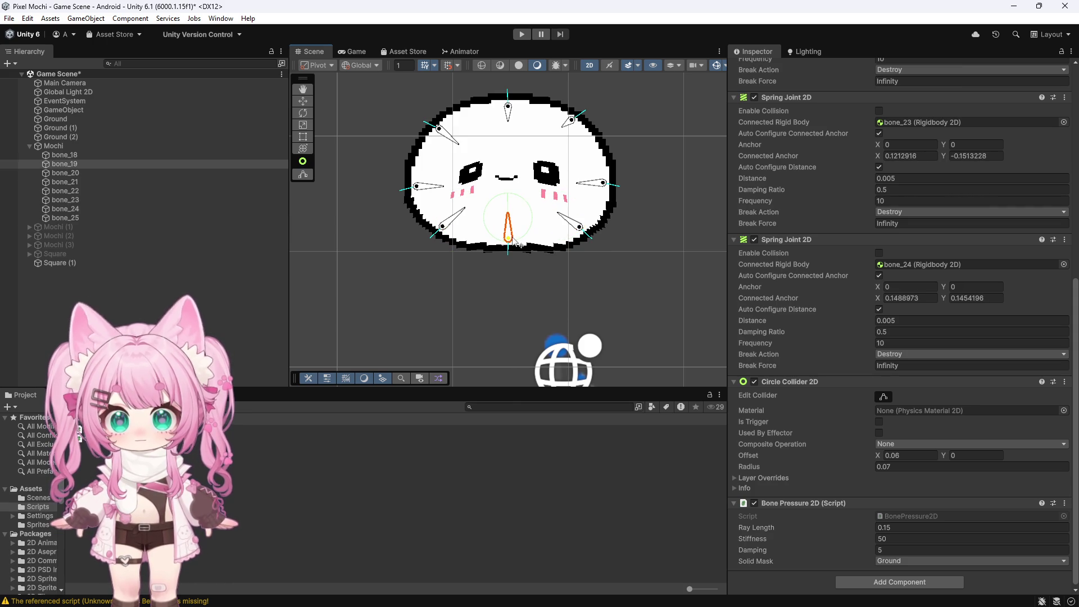
pyautogui.click(444, 243)
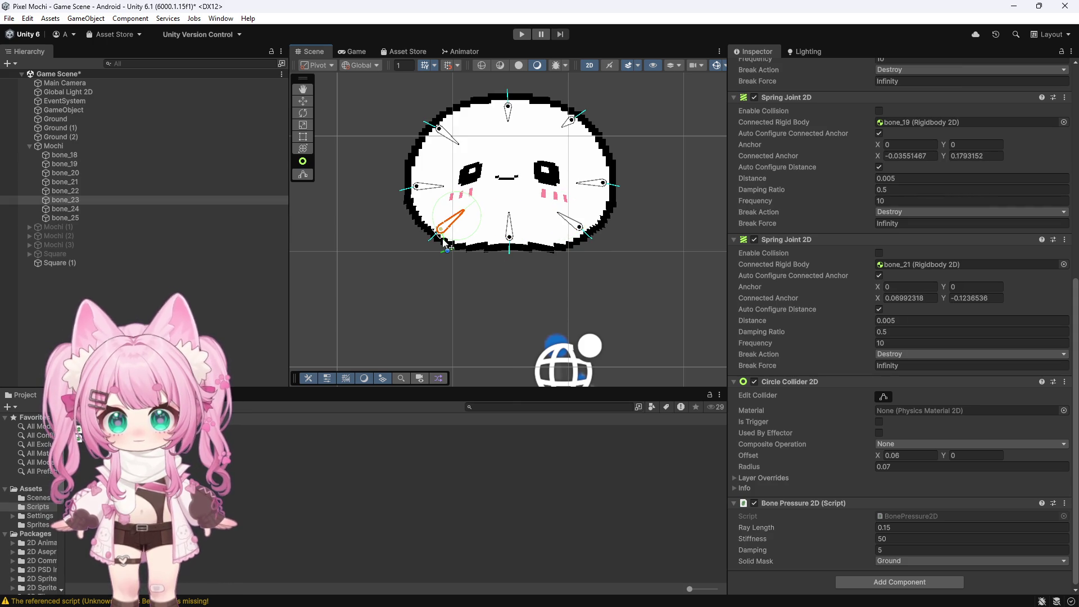
pyautogui.moveTo(450, 243); pyautogui.dragTo(450, 241)
pyautogui.click(512, 242)
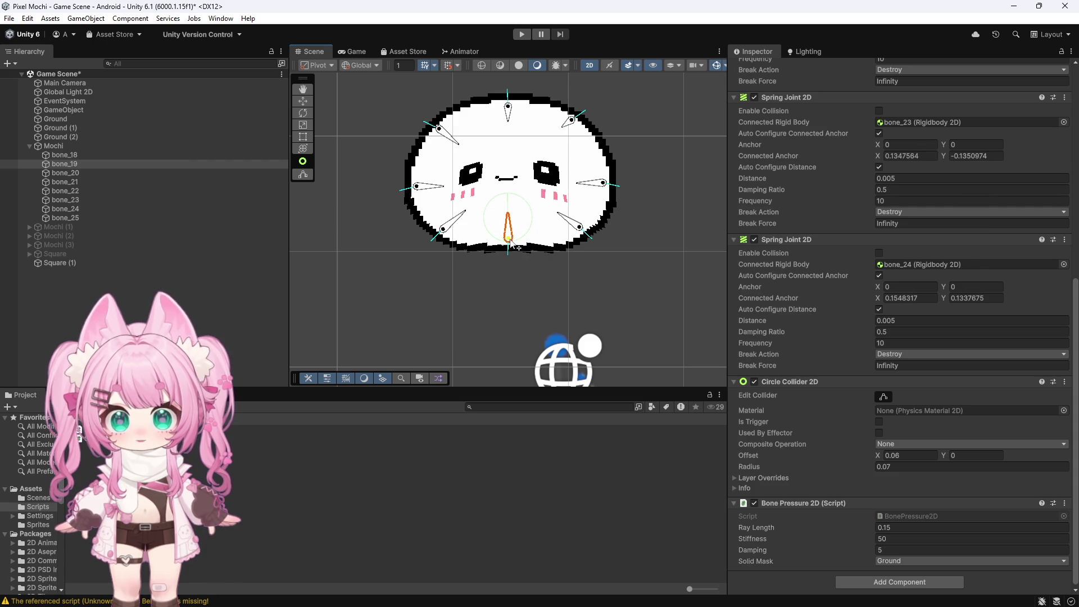
pyautogui.scroll(-3, 521, 254)
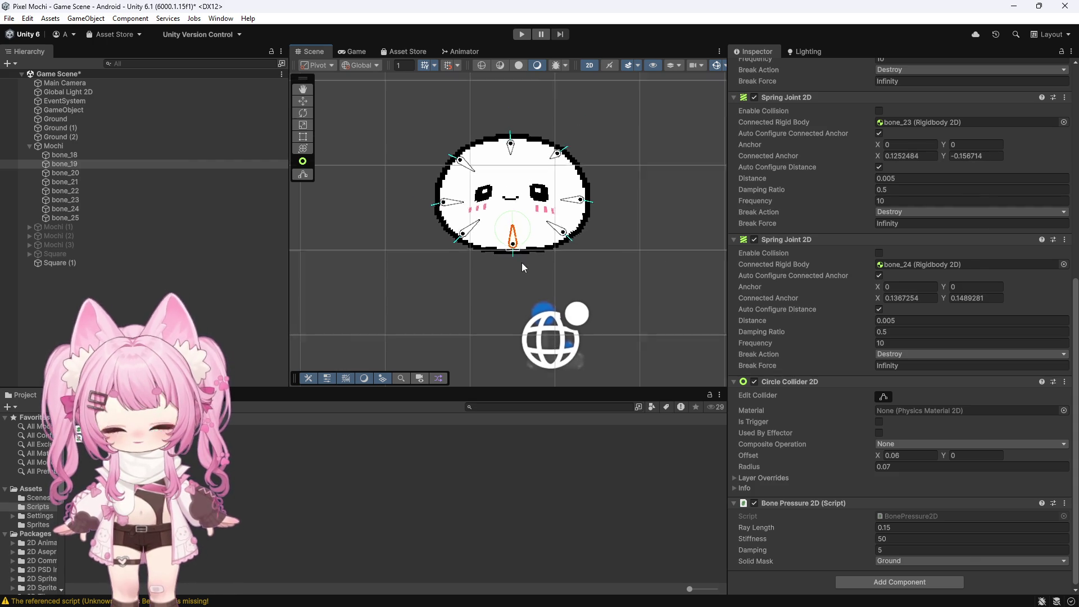
# Cycle through the overlapping bottom bones to select lower-right bone_24
pyautogui.scroll(3, 520, 212)
pyautogui.click(583, 246)
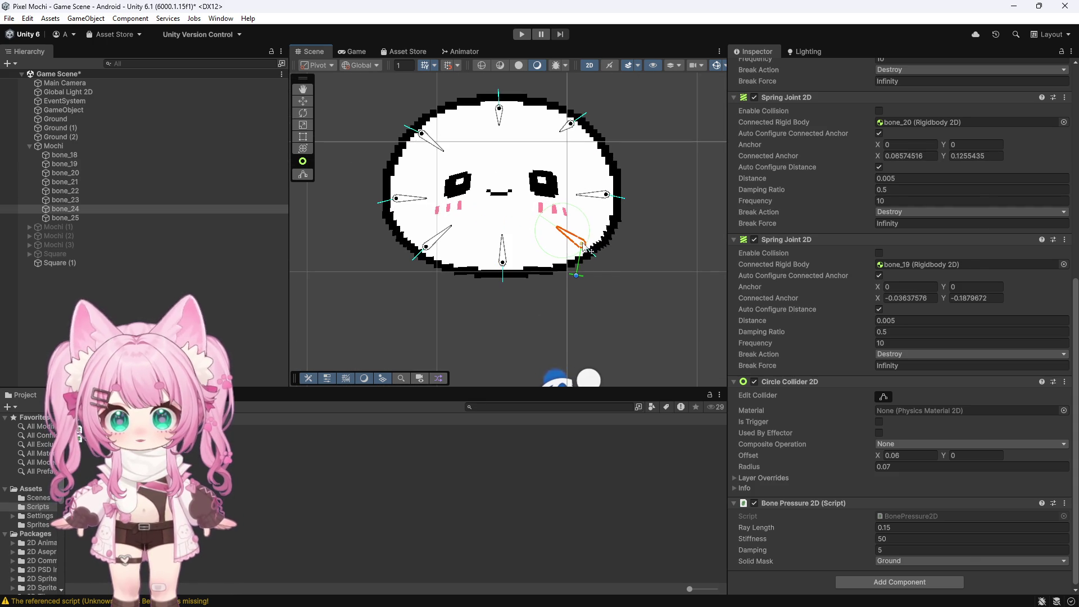
pyautogui.scroll(-2, 488, 280)
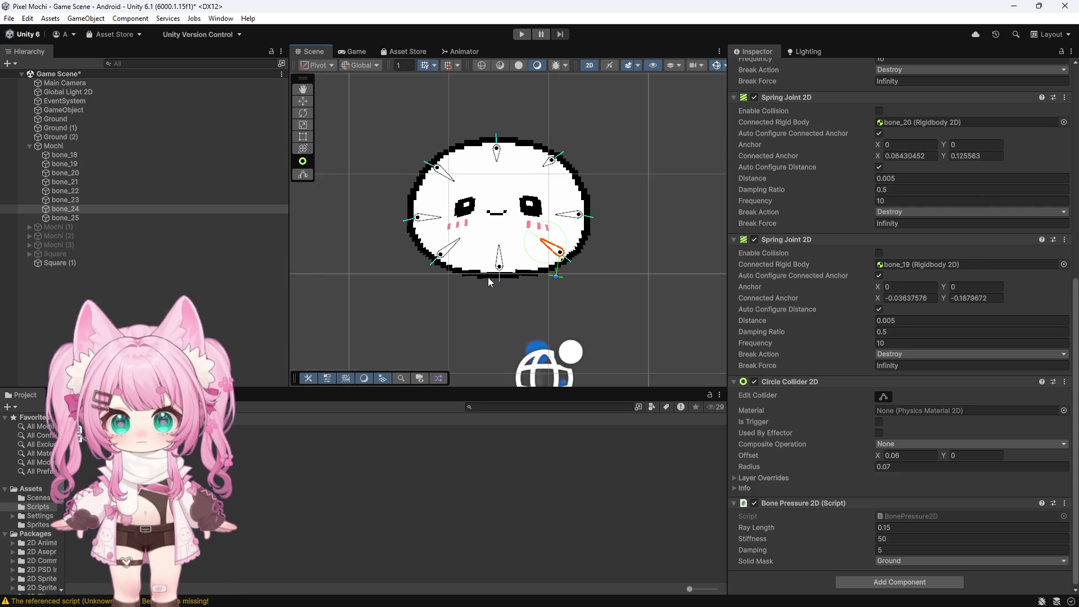
pyautogui.scroll(2, 496, 275)
pyautogui.click(496, 255)
pyautogui.click(434, 243)
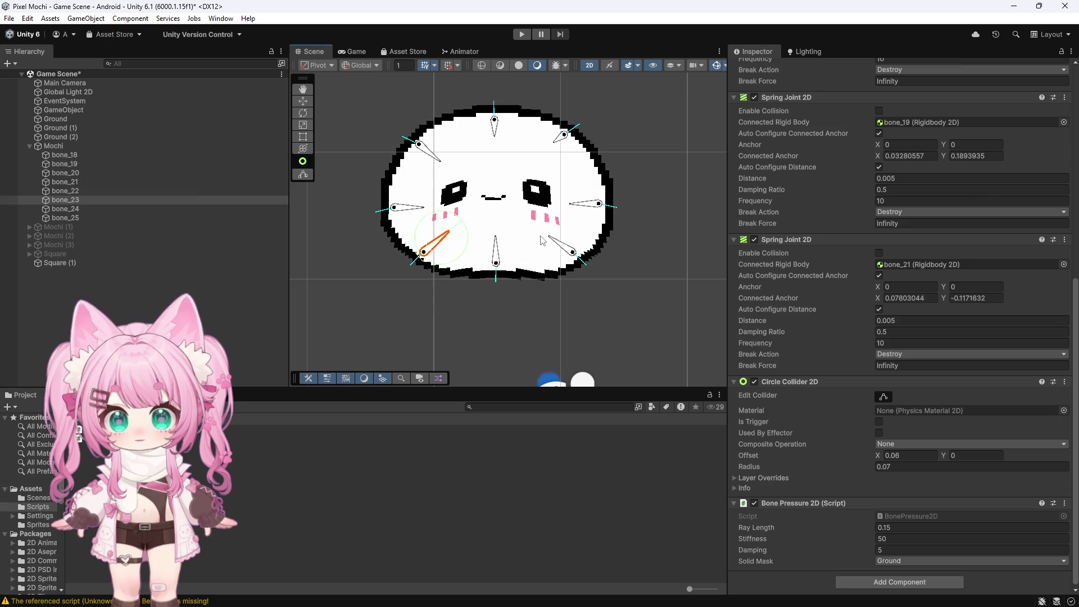
pyautogui.click(543, 240)
pyautogui.click(543, 240)
pyautogui.click(542, 241)
pyautogui.click(543, 241)
pyautogui.click(542, 241)
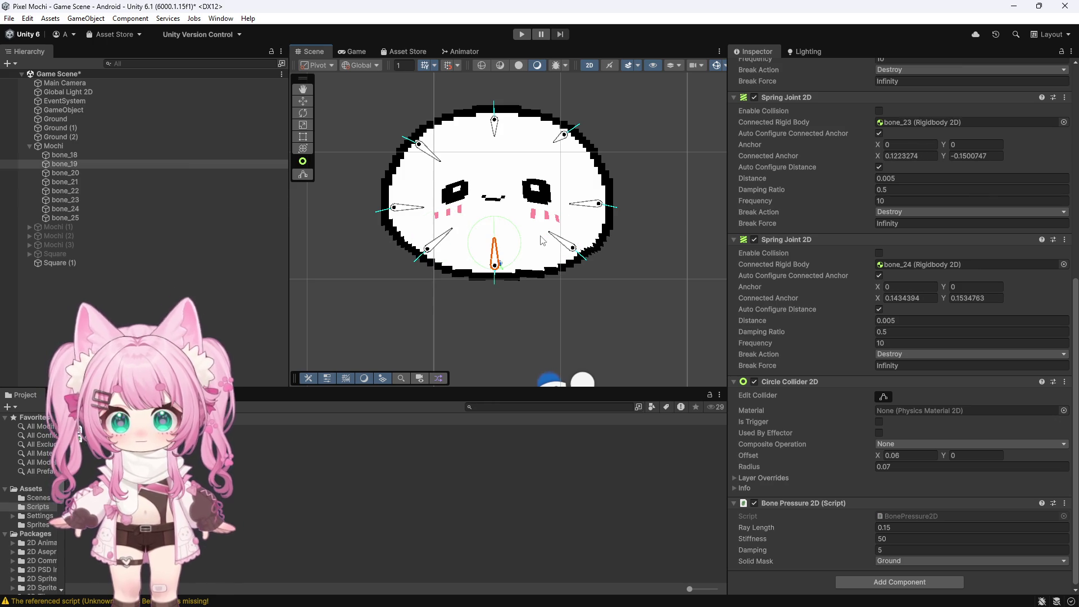
pyautogui.click(542, 240)
pyautogui.click(543, 241)
pyautogui.click(543, 241)
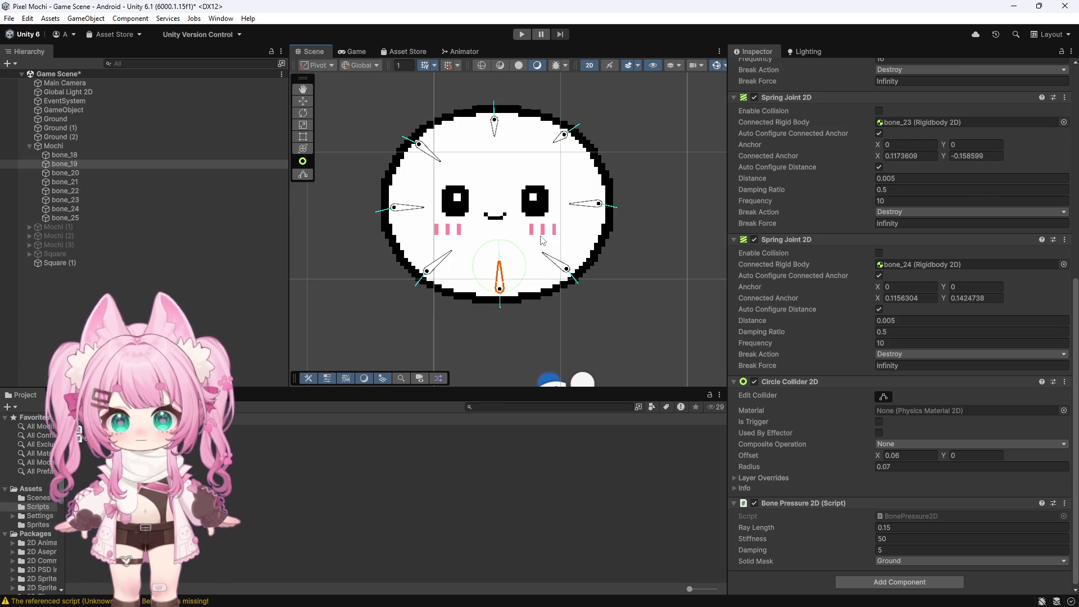
pyautogui.scroll(-5, 540, 241)
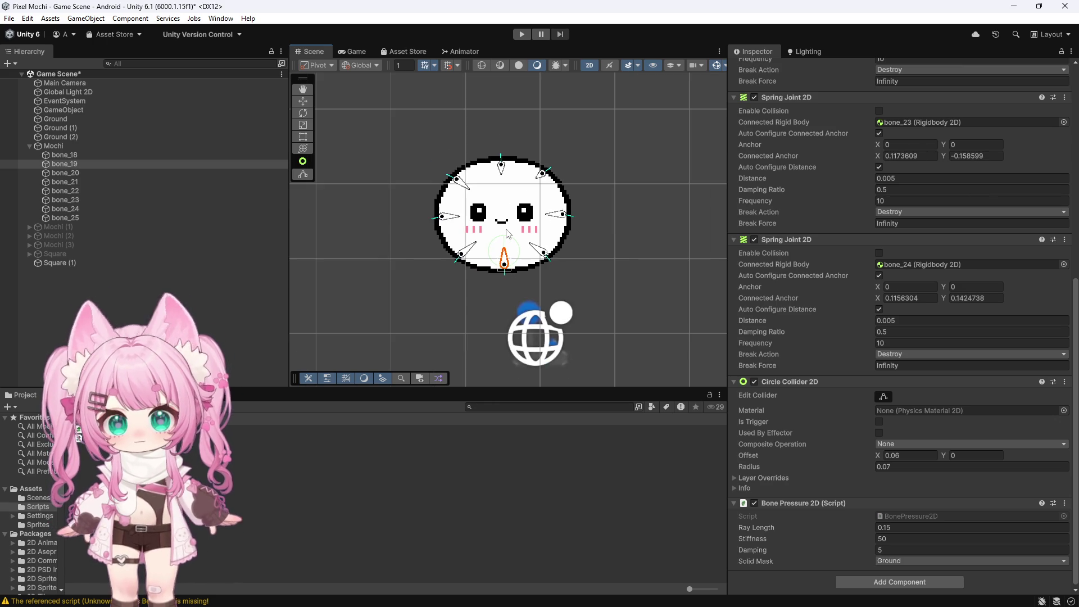
pyautogui.scroll(6, 517, 209)
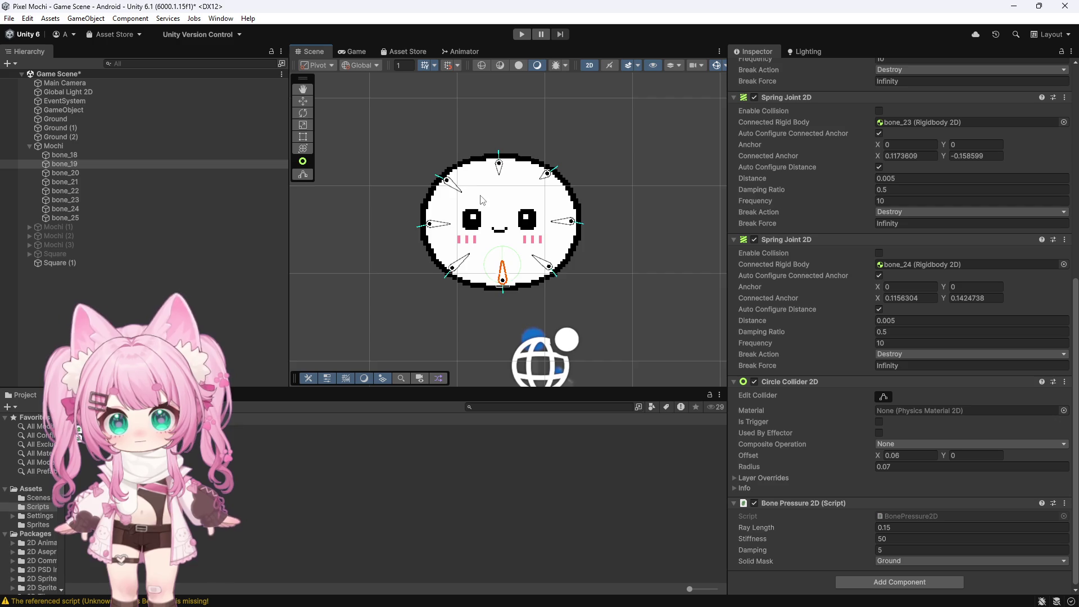
# Pull the bottom bone up to squash the mochi, then enter play mode
pyautogui.moveTo(368, 251); pyautogui.dragTo(444, 244)
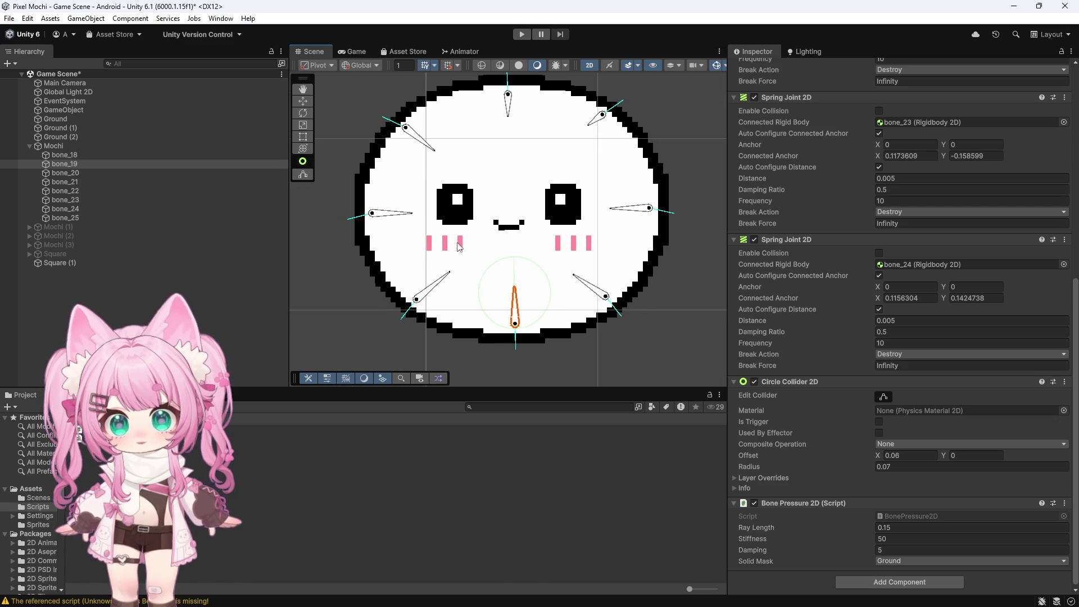
pyautogui.scroll(-3, 394, 253)
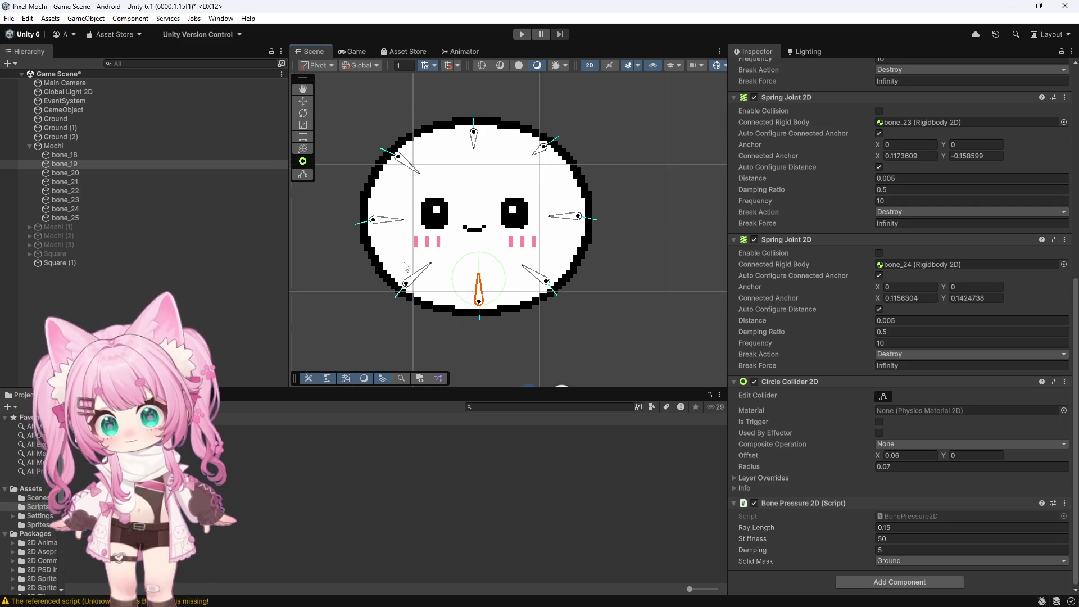
pyautogui.scroll(-1, 406, 266)
pyautogui.scroll(3, 478, 303)
pyautogui.moveTo(476, 291); pyautogui.dragTo(476, 270)
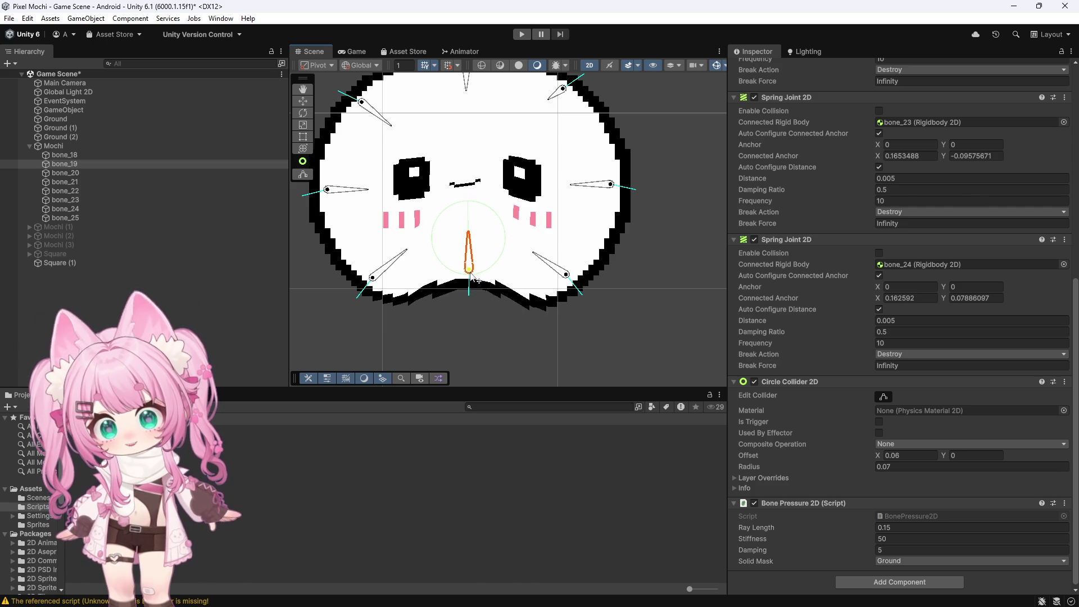
pyautogui.scroll(-2, 455, 259)
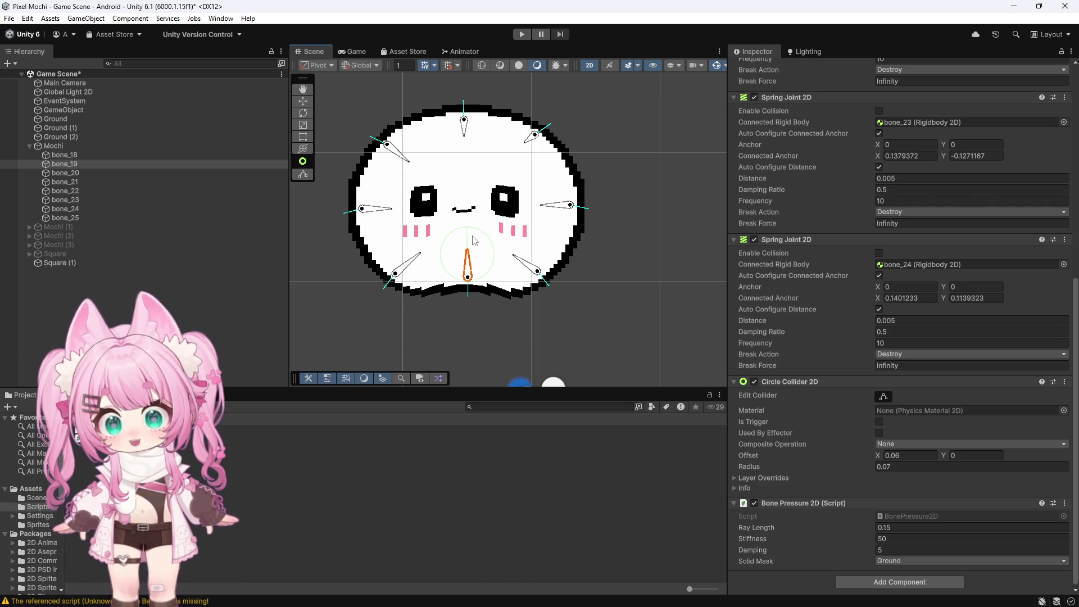
pyautogui.click(522, 34)
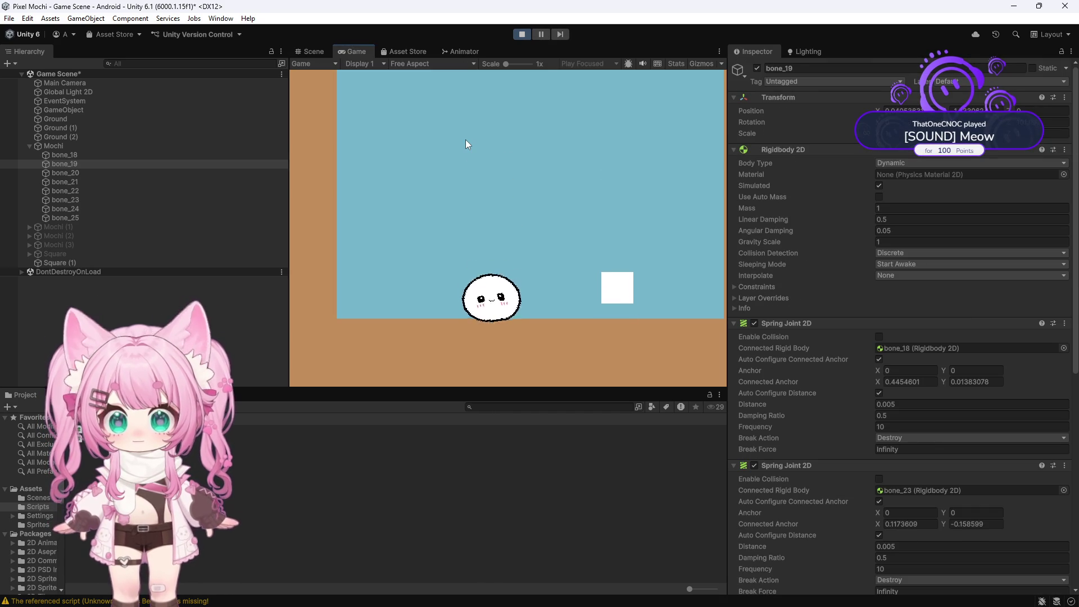
# Inspect bone_25 while the game runs, then stop play mode
pyautogui.click(76, 218)
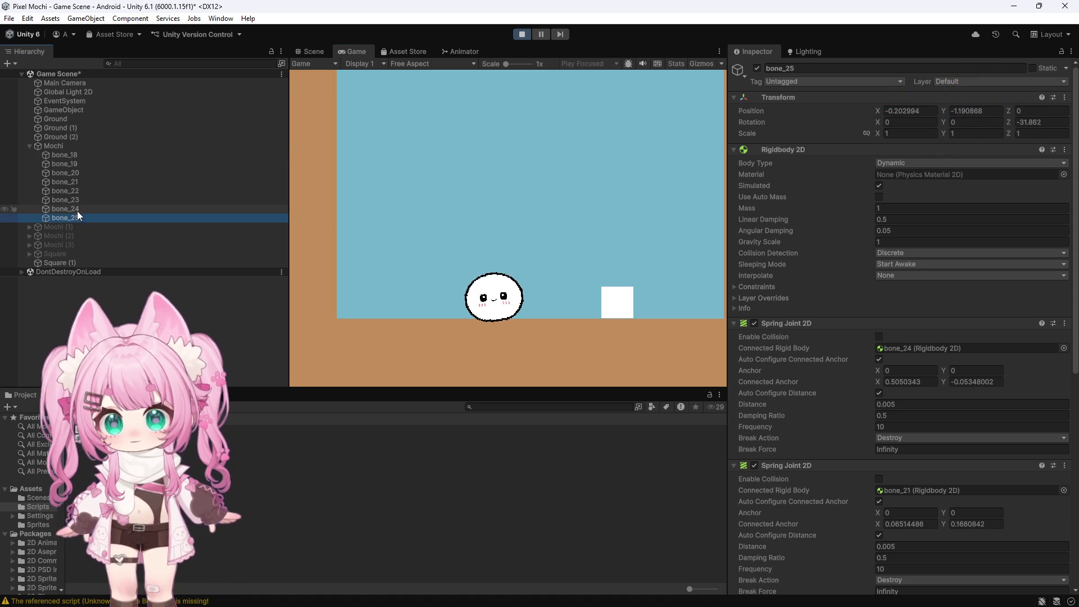
pyautogui.click(944, 124)
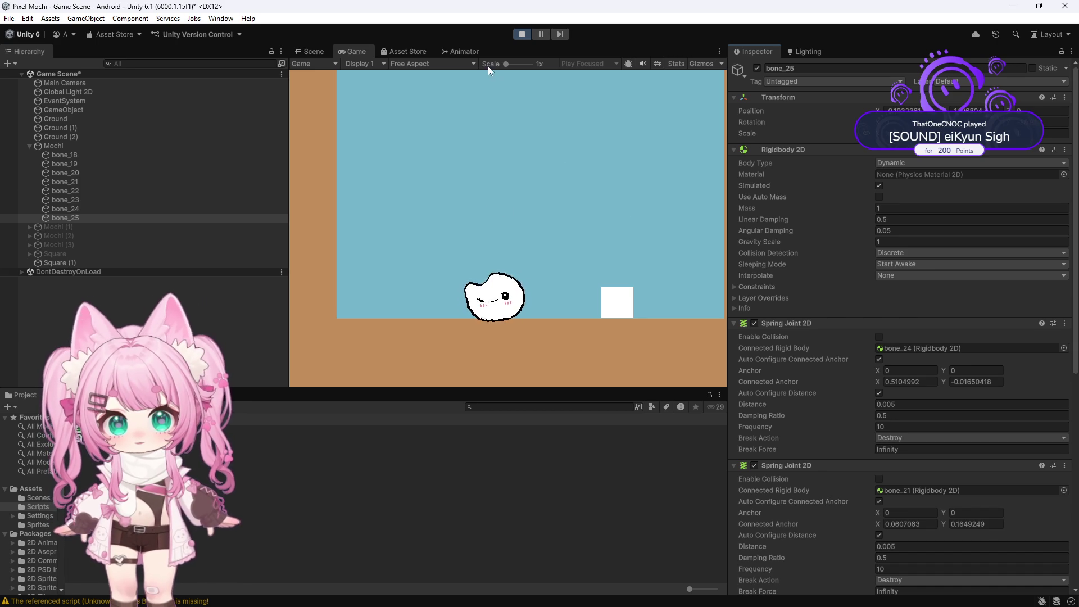
pyautogui.click(525, 34)
pyautogui.scroll(-6, 502, 216)
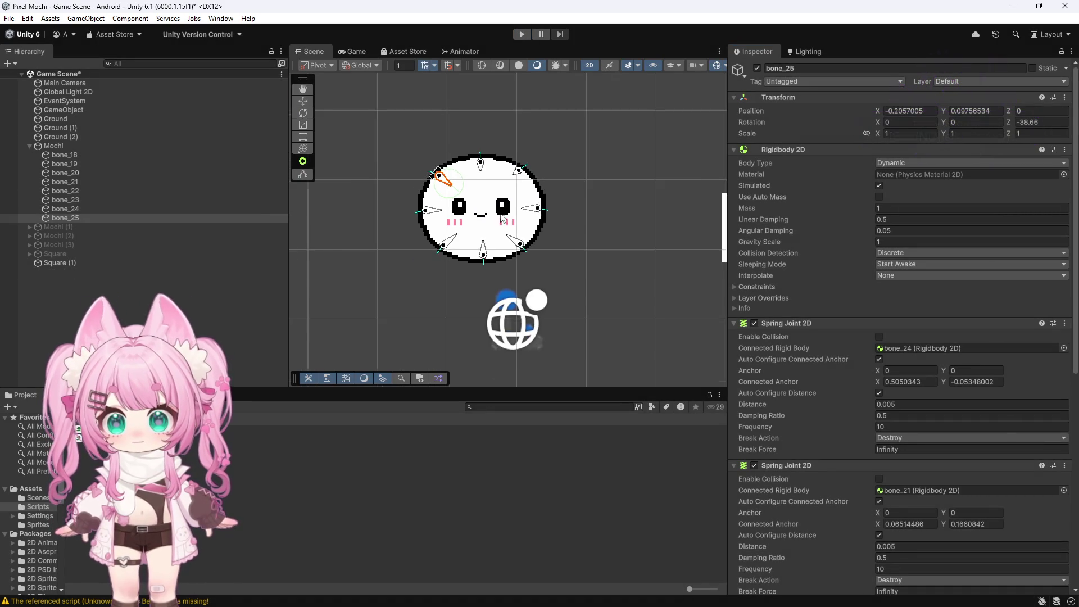
pyautogui.scroll(8, 478, 202)
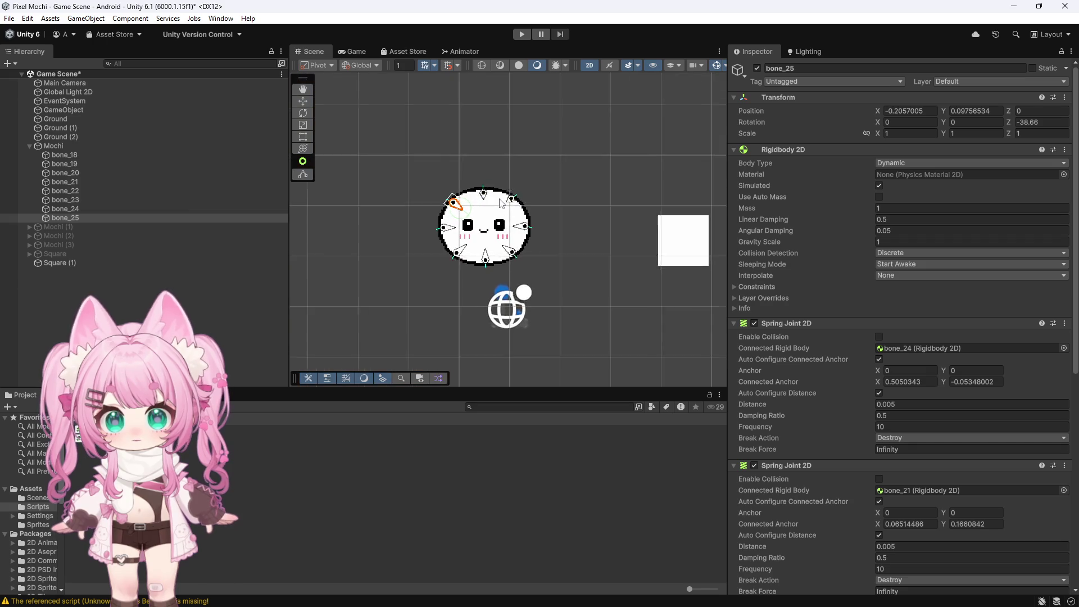
# Trial-drag the lower bones, undo the deformation, and bring up Mochi_Main.png in Photoshop
pyautogui.click(487, 285)
pyautogui.hotkey('ctrl', 'z')
pyautogui.hotkey('ctrl', 'z')
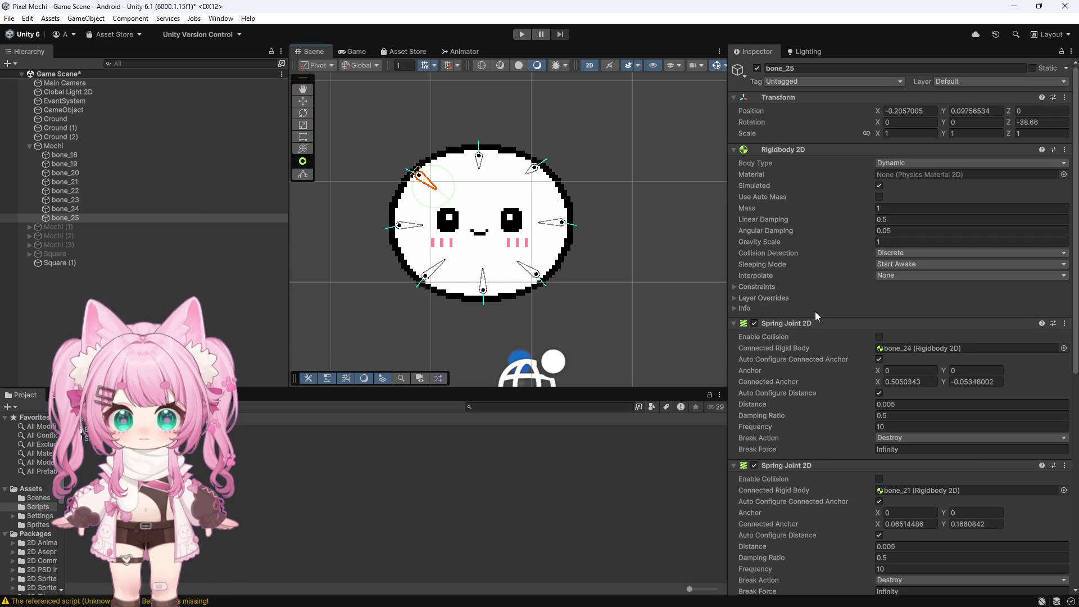
pyautogui.scroll(-5, 813, 311)
pyautogui.scroll(2, 404, 242)
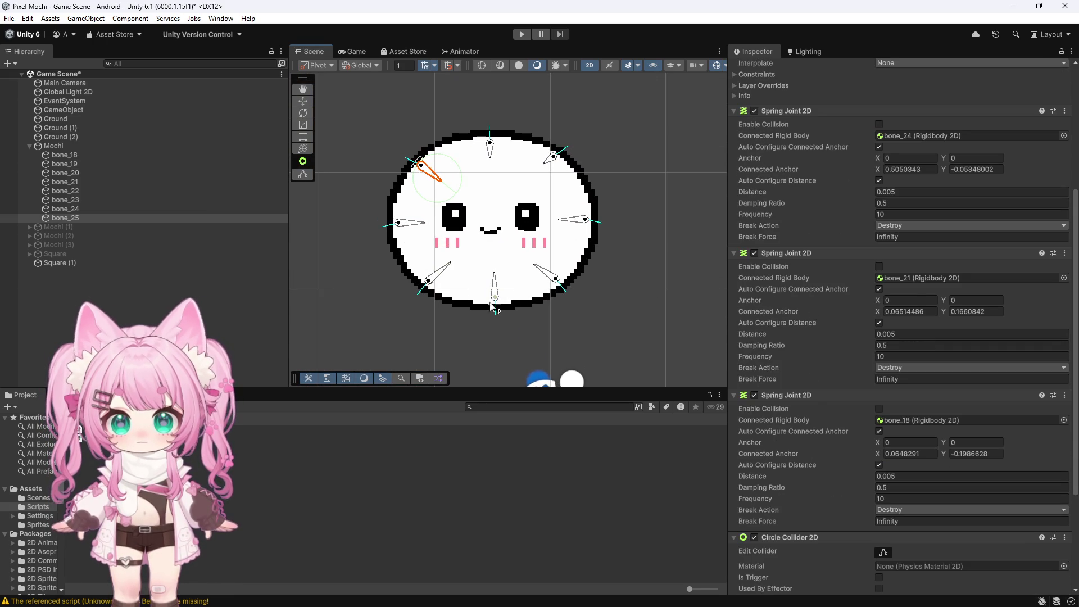
pyautogui.hotkey('ctrl', 'y')
pyautogui.hotkey('ctrl', 'y')
pyautogui.moveTo(447, 295); pyautogui.dragTo(430, 268)
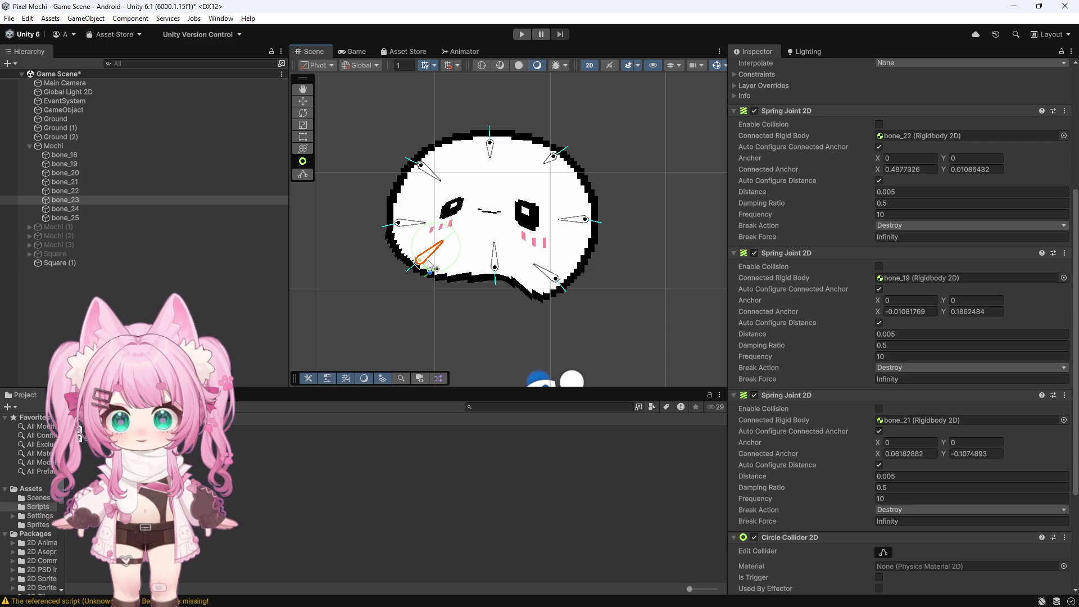
pyautogui.moveTo(538, 293); pyautogui.dragTo(552, 280)
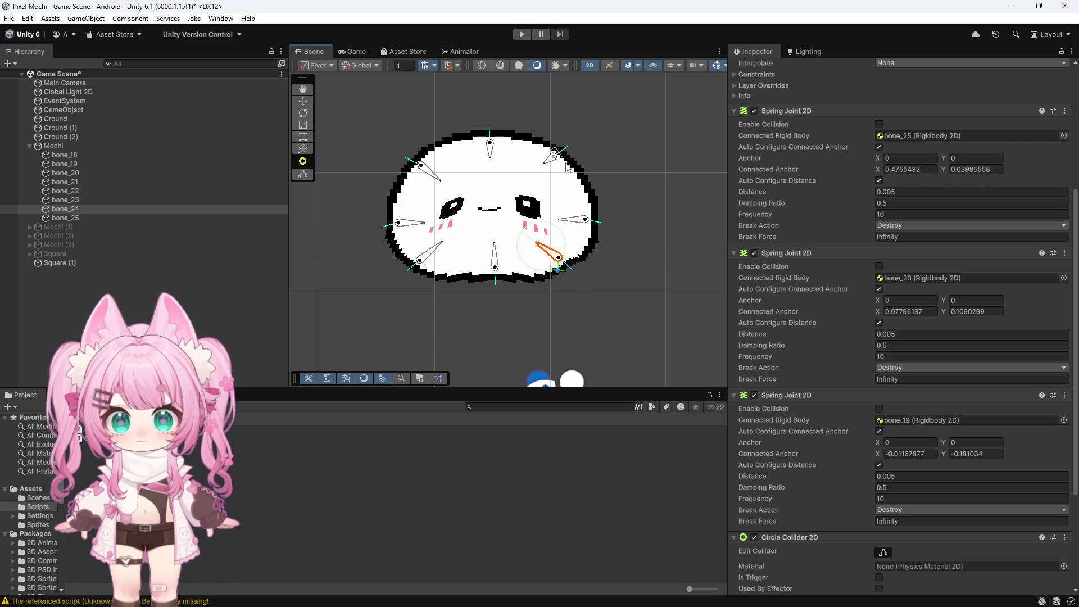
pyautogui.hotkey('ctrl', 'z')
pyautogui.hotkey('ctrl', 'z')
pyautogui.hotkey('ctrl', 'z')
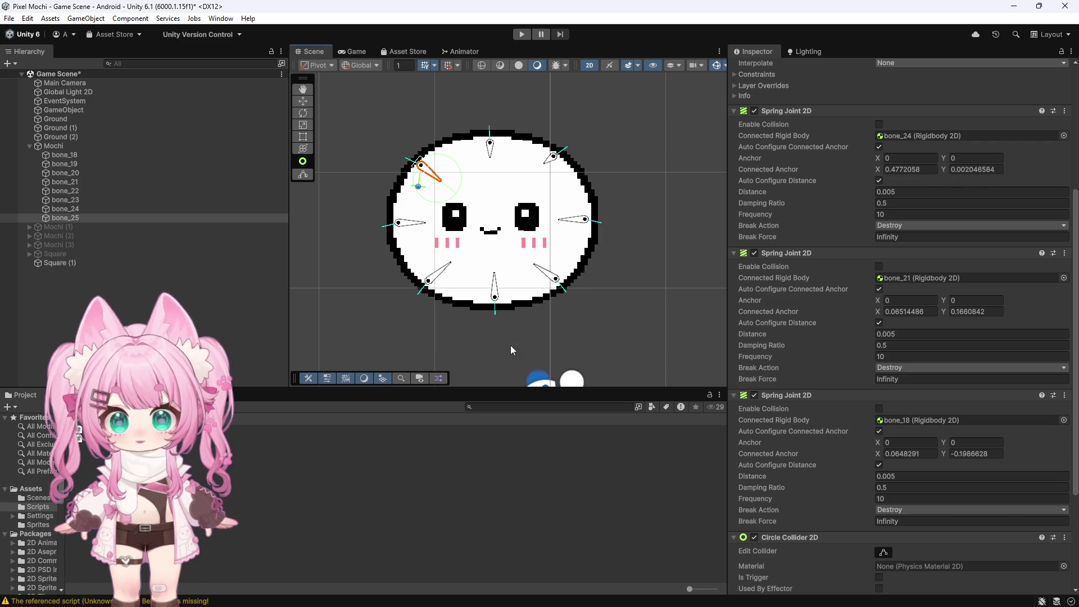
pyautogui.click(466, 593)
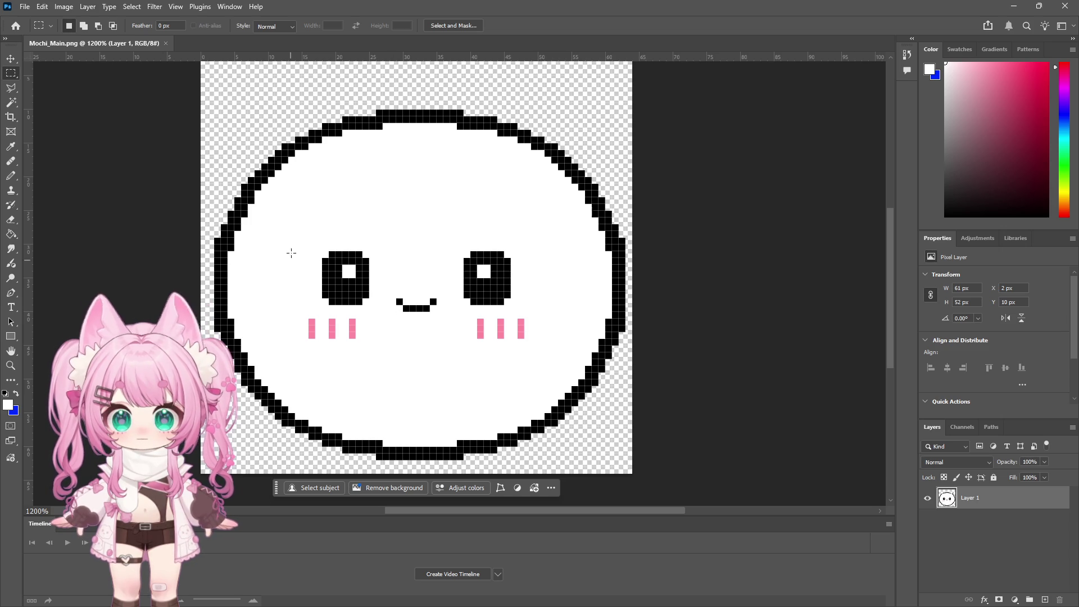
# Cut the mochi's eyes, mouth and blush and paste them onto a new layer
pyautogui.moveTo(275, 224)
pyautogui.mouseDown()
pyautogui.moveTo(380, 289)
pyautogui.moveTo(565, 352)
pyautogui.mouseUp()
pyautogui.click(42, 7)
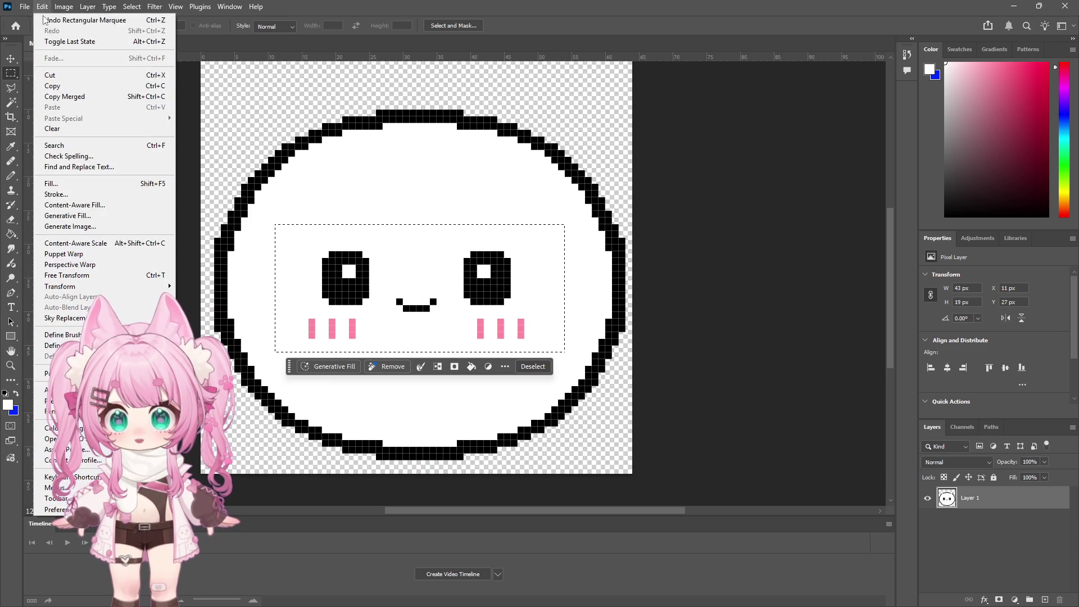
pyautogui.click(56, 75)
pyautogui.click(42, 7)
pyautogui.click(49, 102)
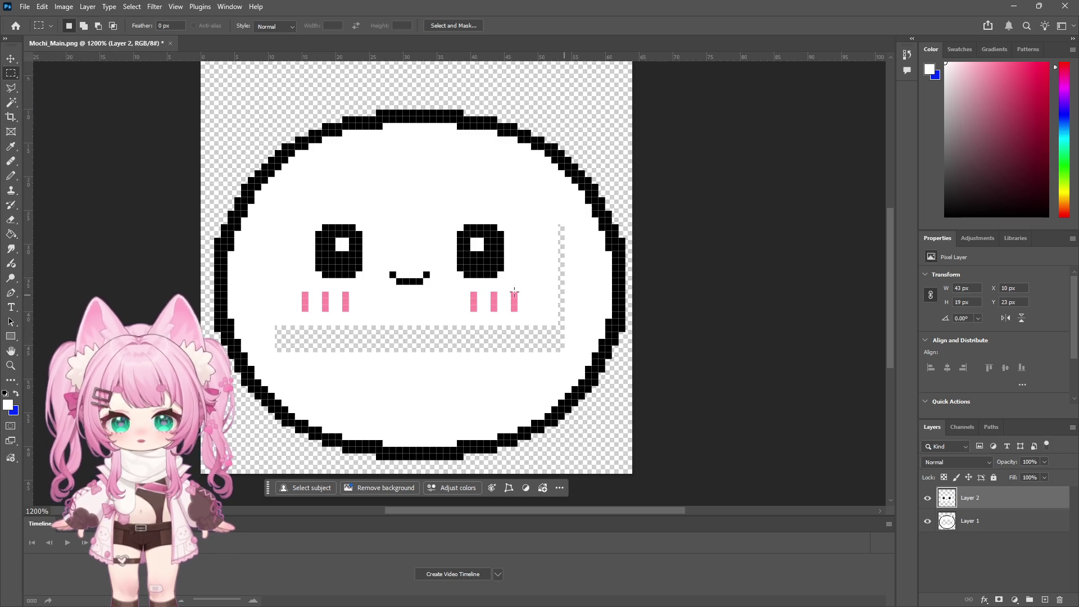
# Move the face layer 4 px lower and hide Layer 2
pyautogui.press('v')
pyautogui.moveTo(379, 247)
pyautogui.mouseDown()
pyautogui.moveTo(416, 250)
pyautogui.moveTo(386, 274)
pyautogui.mouseUp()
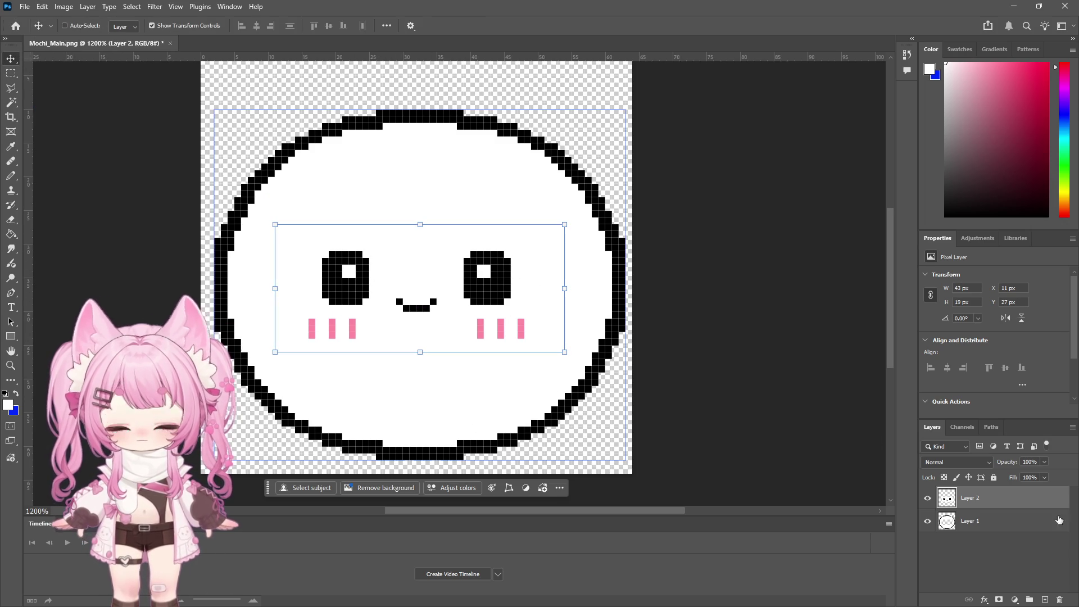
pyautogui.click(928, 500)
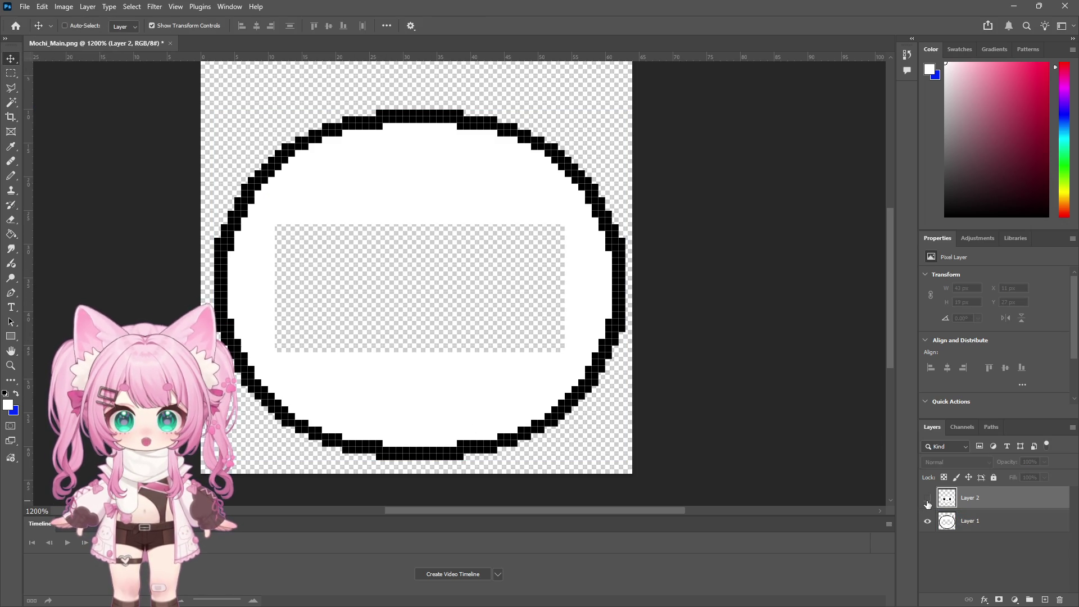
pyautogui.click(8, 76)
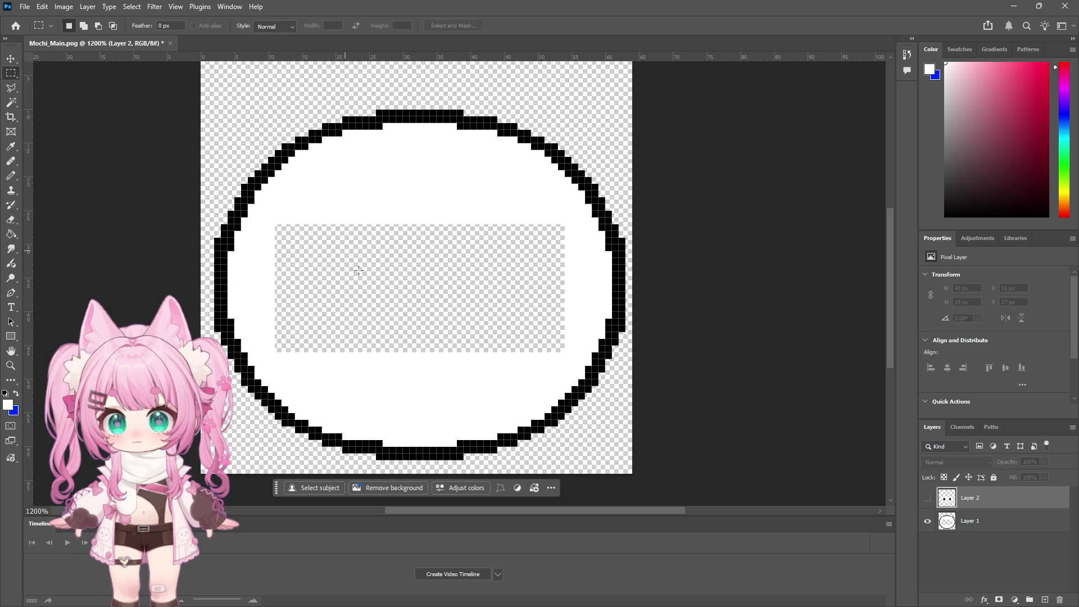
# Select the circle's lower half on Layer 1 and shift it up 2 px
pyautogui.moveTo(200, 284)
pyautogui.mouseDown()
pyautogui.moveTo(656, 433)
pyautogui.moveTo(664, 459)
pyautogui.mouseUp()
pyautogui.press('v')
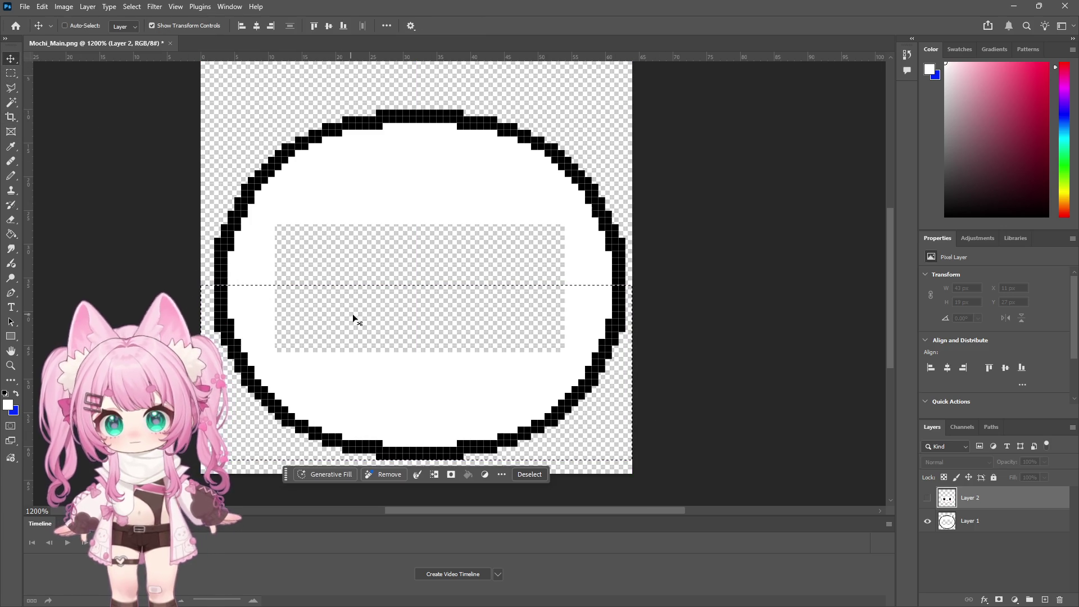
pyautogui.click(353, 310)
pyautogui.click(529, 228)
pyautogui.click(989, 520)
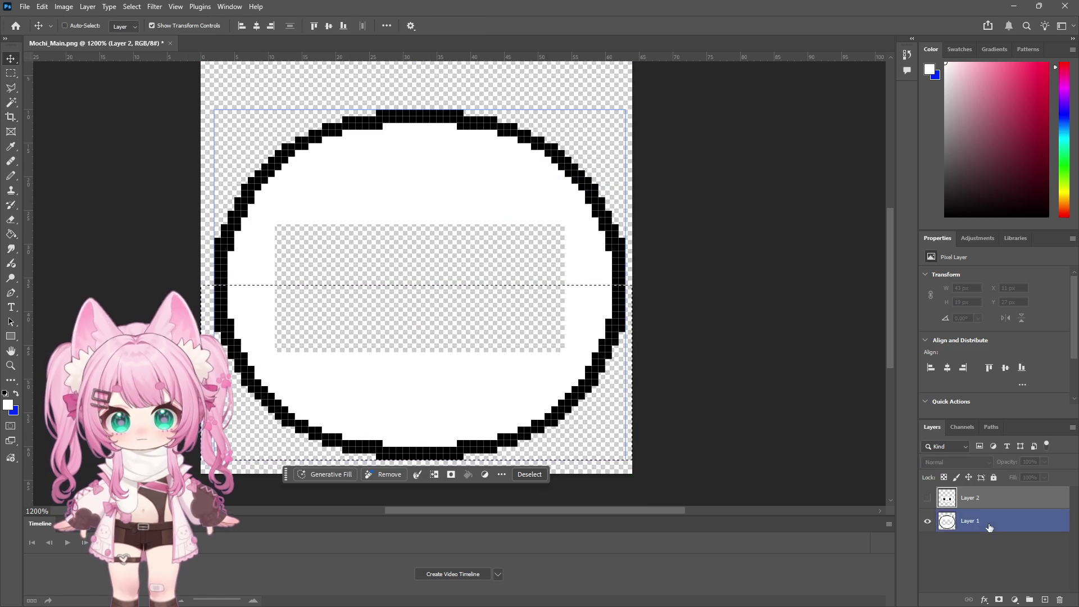
pyautogui.moveTo(420, 389); pyautogui.dragTo(418, 375)
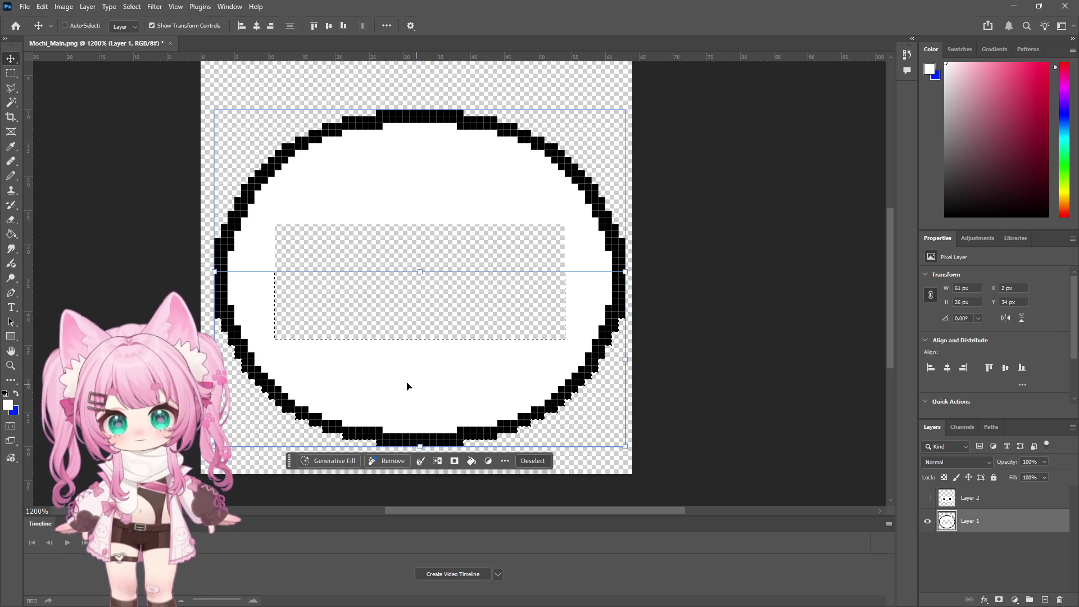
# Reselect the lower outline, nudge it into place, and delete it
pyautogui.press('m')
pyautogui.hotkey('ctrl', 'd')
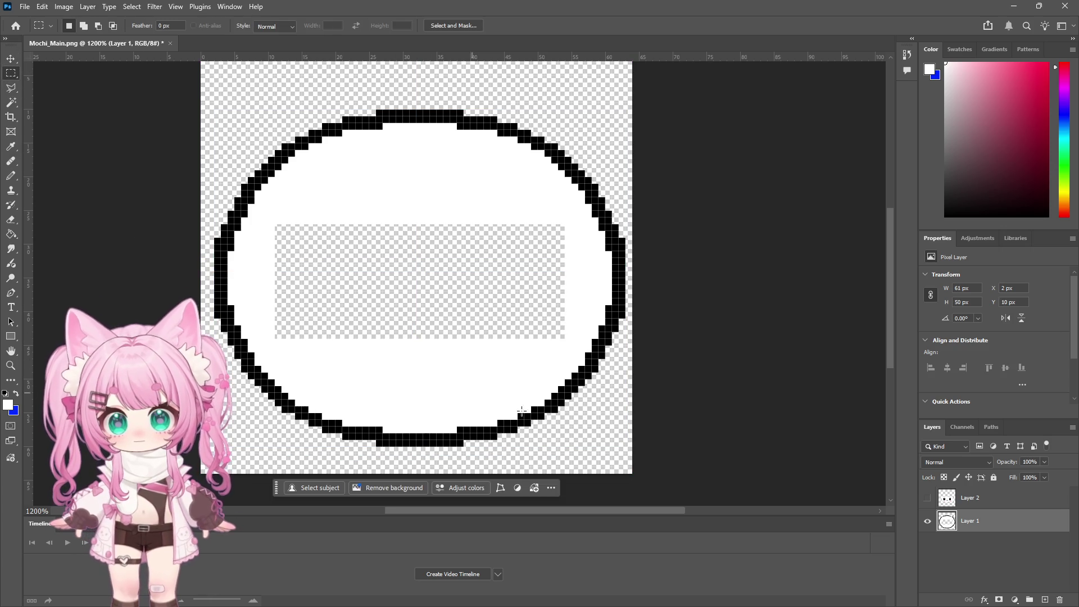
pyautogui.moveTo(588, 459); pyautogui.dragTo(242, 365)
pyautogui.moveTo(606, 475)
pyautogui.mouseDown()
pyautogui.moveTo(261, 358)
pyautogui.moveTo(240, 341)
pyautogui.mouseUp()
pyautogui.press('v')
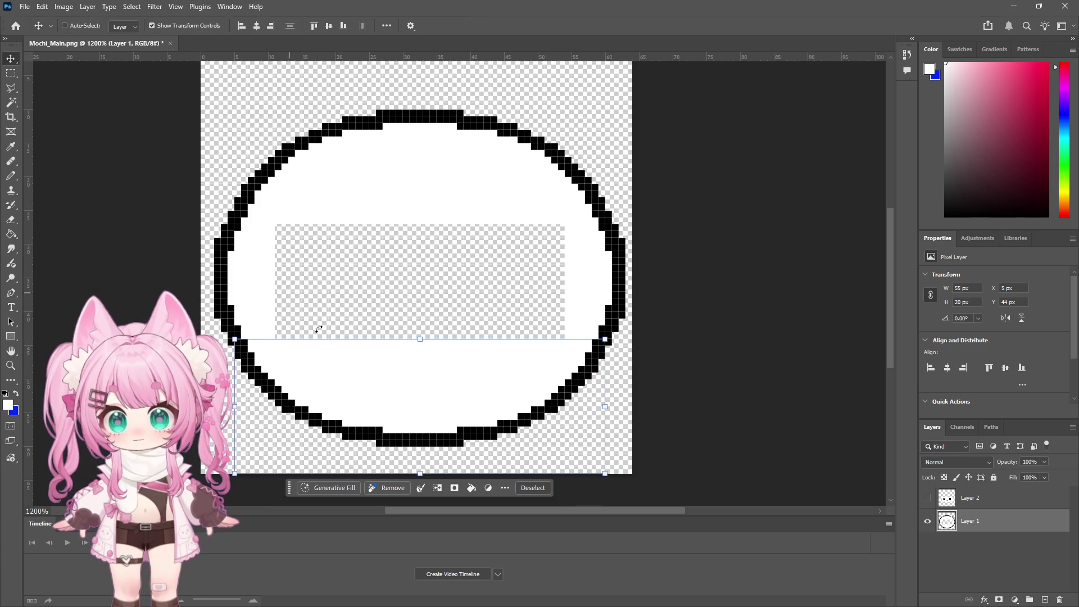
pyautogui.press('Up')
pyautogui.press('Up')
pyautogui.press('Up')
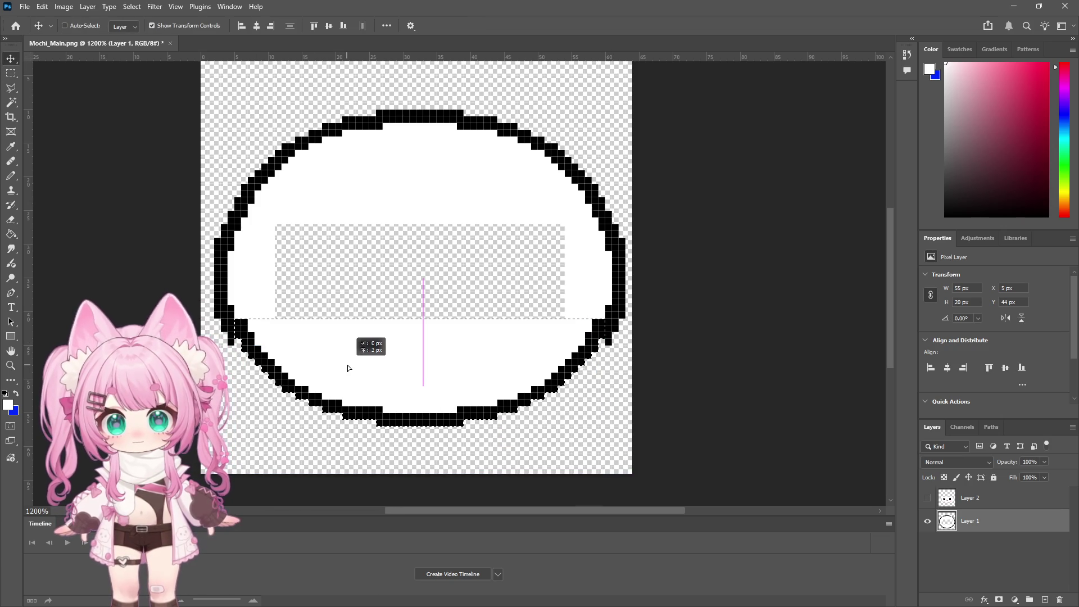
pyautogui.press('Up')
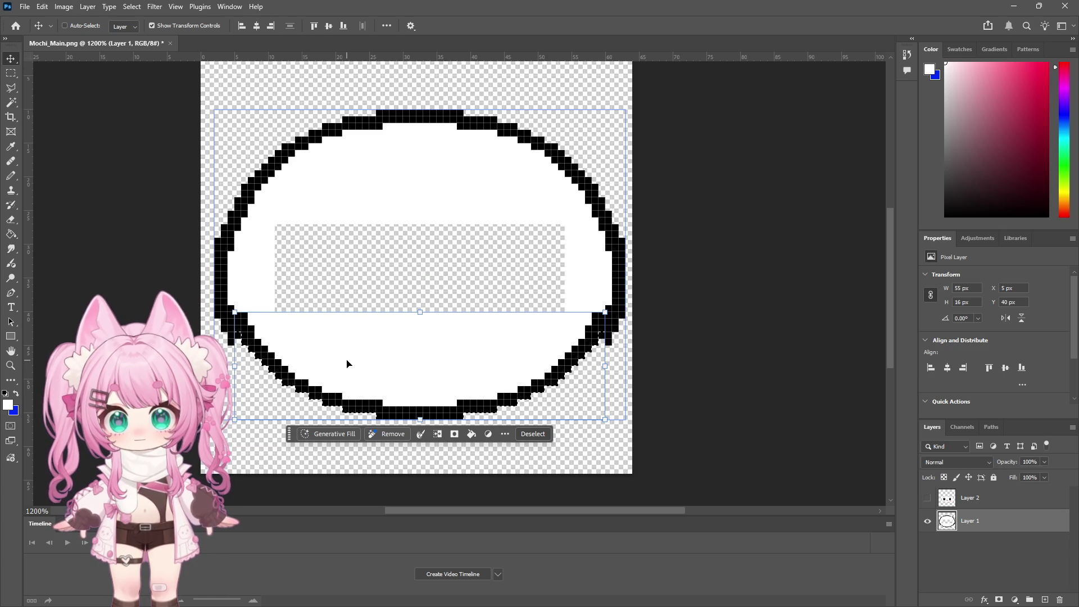
pyautogui.press('Down')
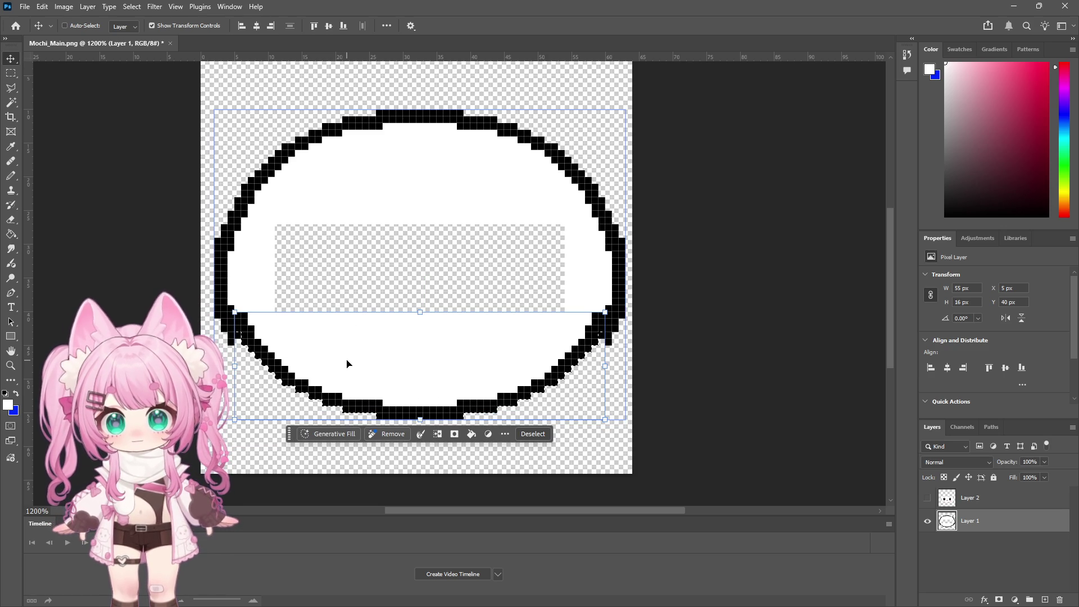
pyautogui.press('Down')
pyautogui.press('Down')
pyautogui.press('Down')
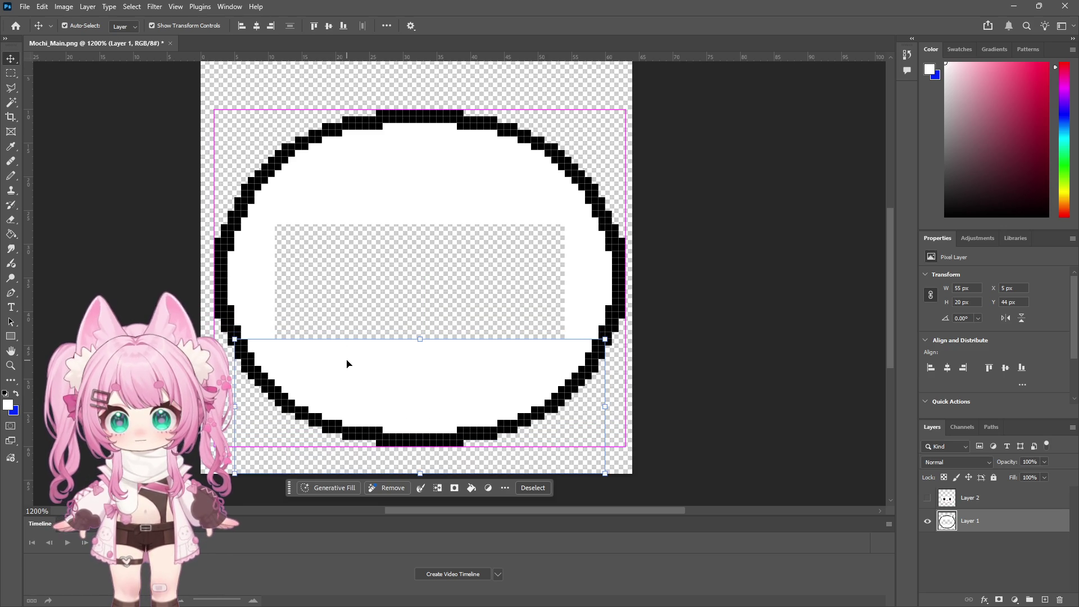
pyautogui.press('Delete')
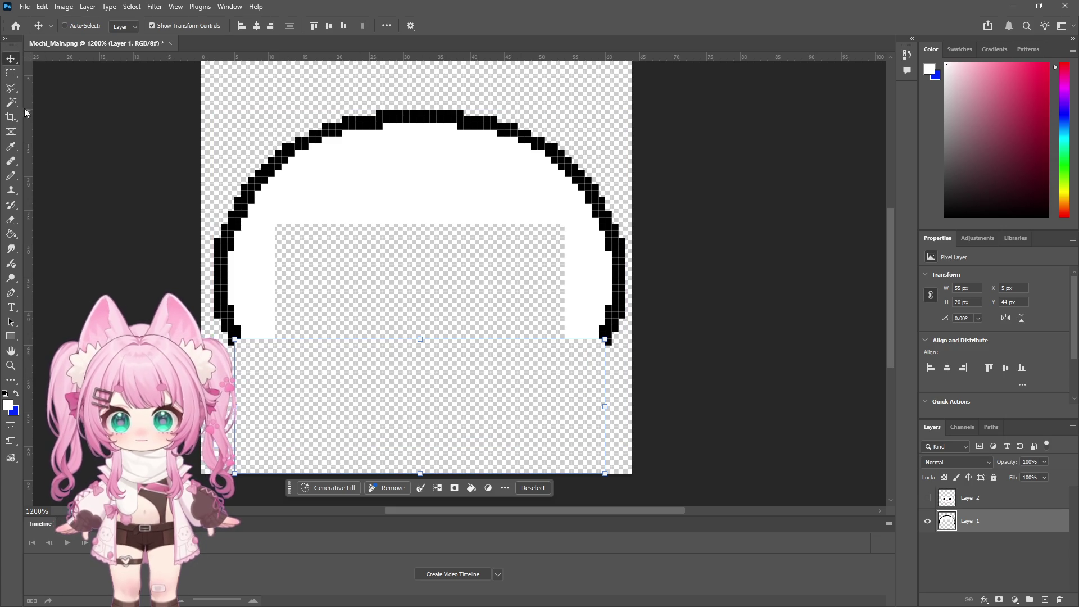
# Set up a black 1 px Pencil and clear the selection
pyautogui.click(11, 176)
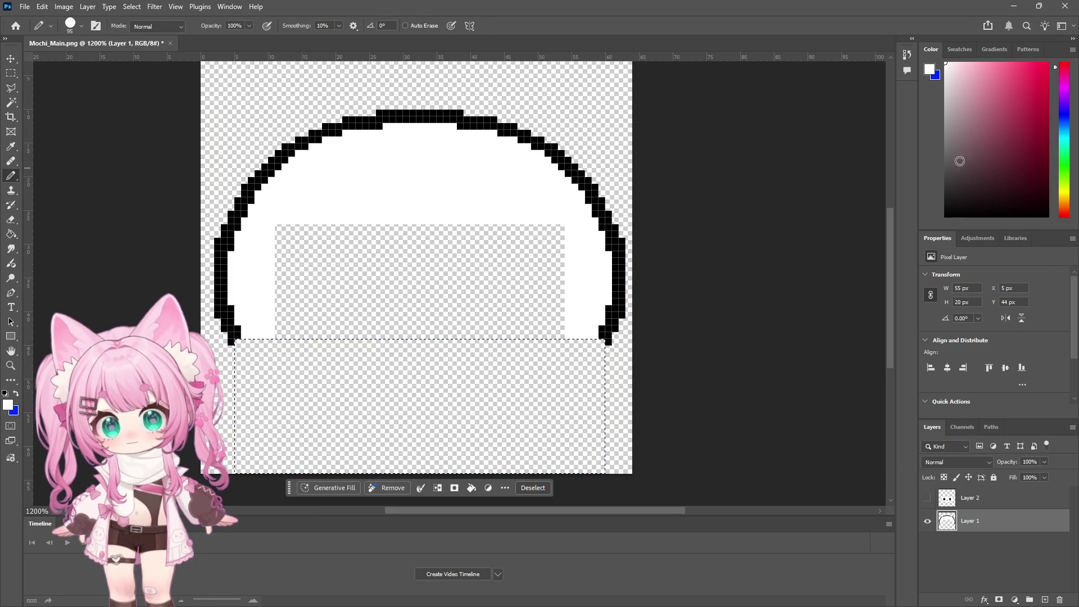
pyautogui.click(946, 216)
pyautogui.rightClick(533, 395)
pyautogui.write('1')
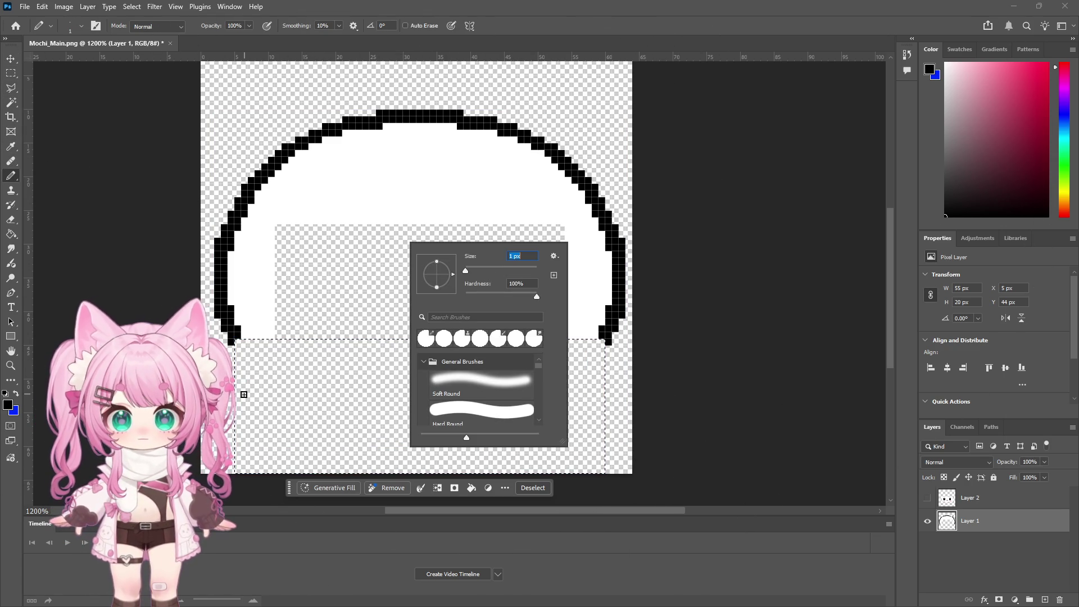
pyautogui.write('m')
pyautogui.hotkey('ctrl', 'd')
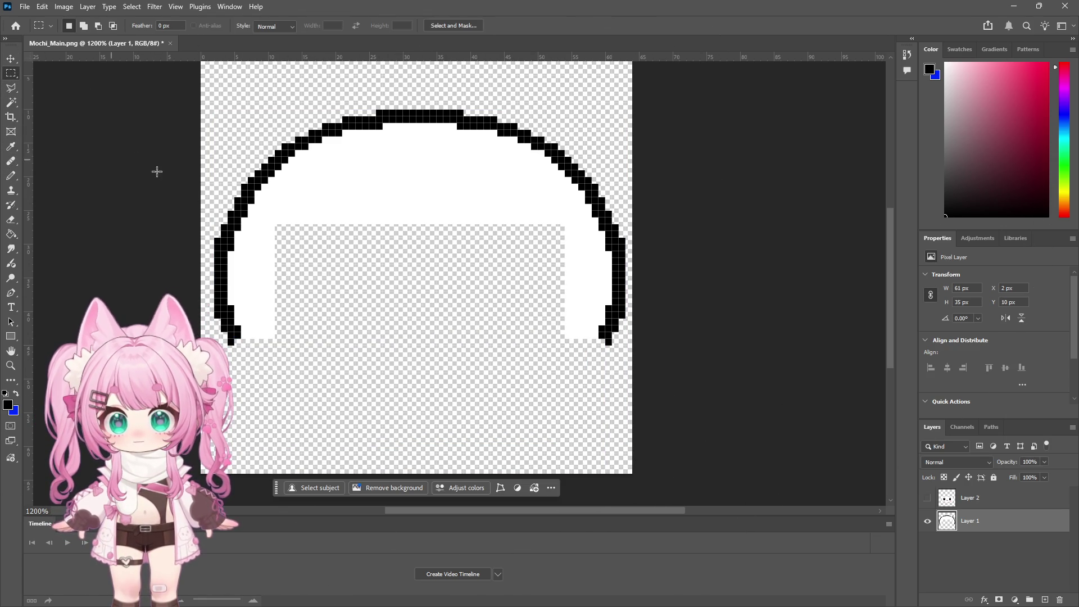
# Add a vertical guide at the canvas centre and pencil the bottom-right outline curve toward it
pyautogui.click(11, 175)
pyautogui.moveTo(30, 207)
pyautogui.mouseDown()
pyautogui.moveTo(468, 171)
pyautogui.moveTo(420, 169)
pyautogui.mouseUp()
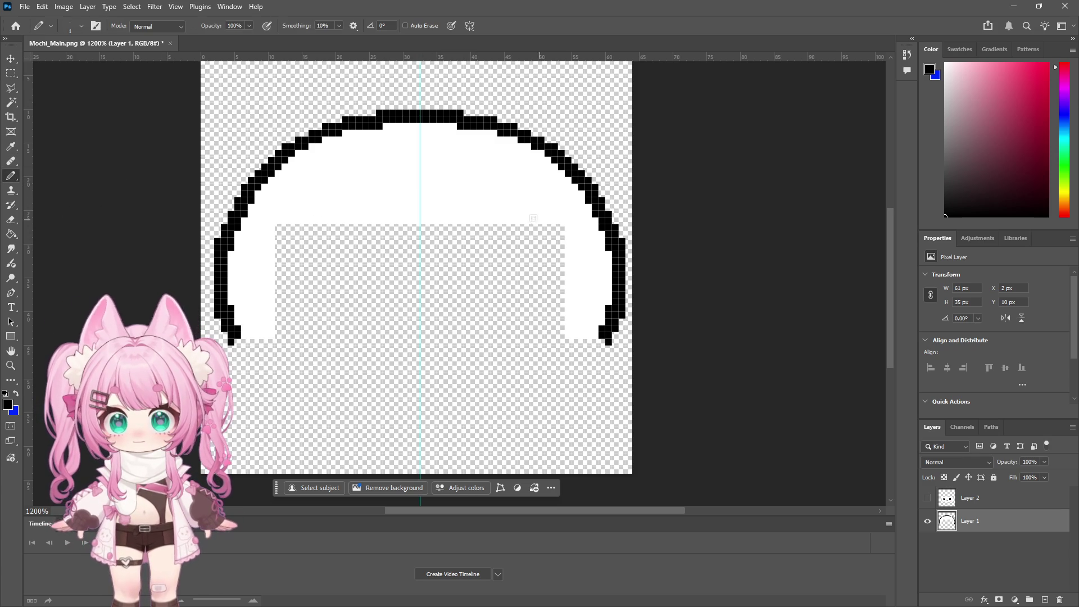
pyautogui.moveTo(575, 371); pyautogui.dragTo(451, 396)
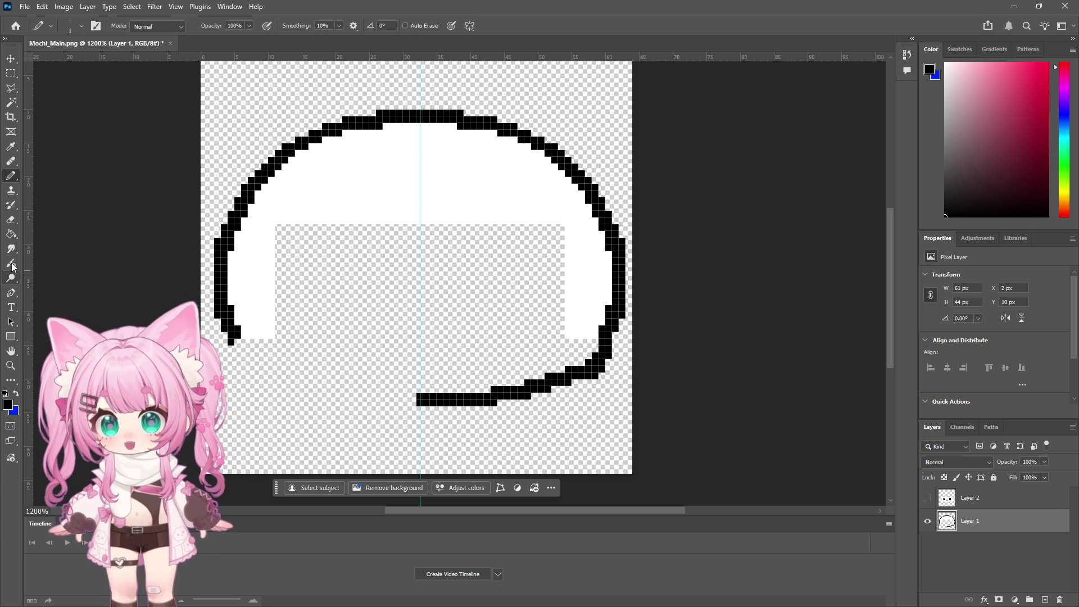
# Touch up the new bottom curve, alternating between the Eraser and the Pencil
pyautogui.click(11, 220)
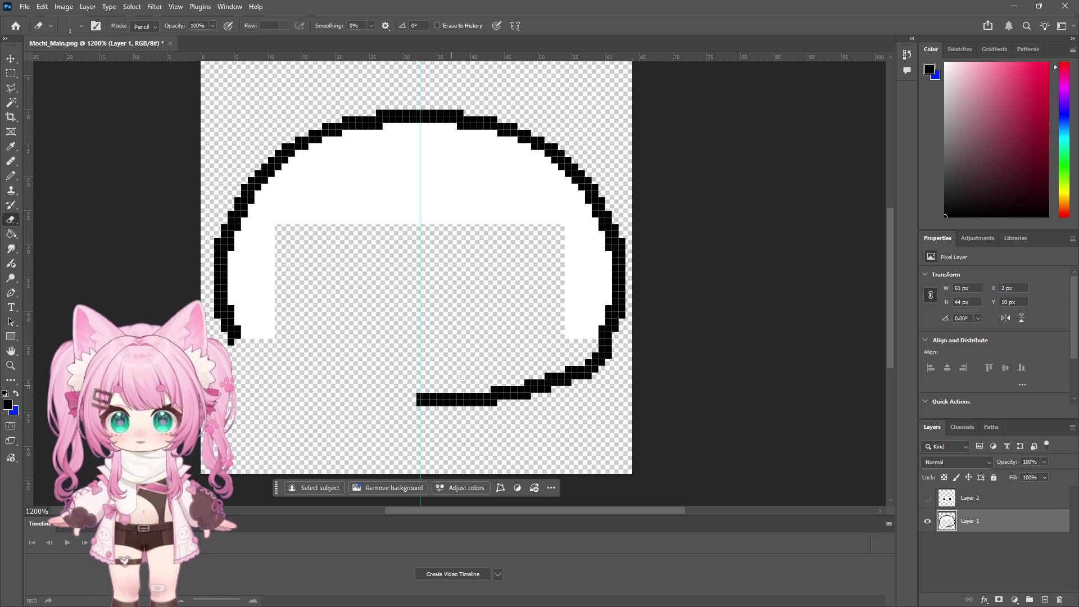
pyautogui.scroll(-1, 455, 384)
pyautogui.scroll(2, 494, 394)
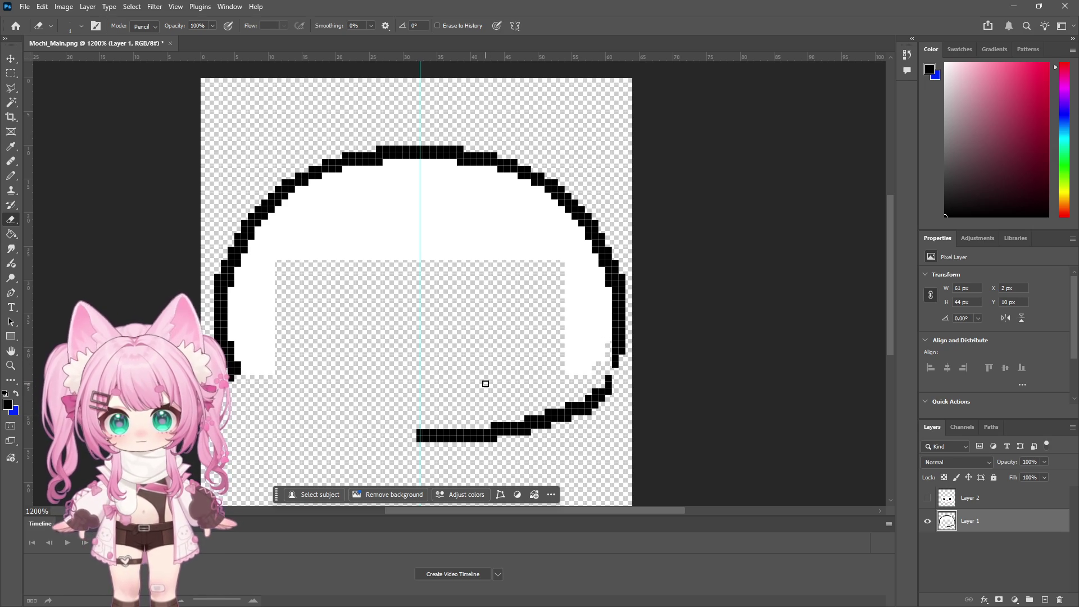
pyautogui.click(13, 180)
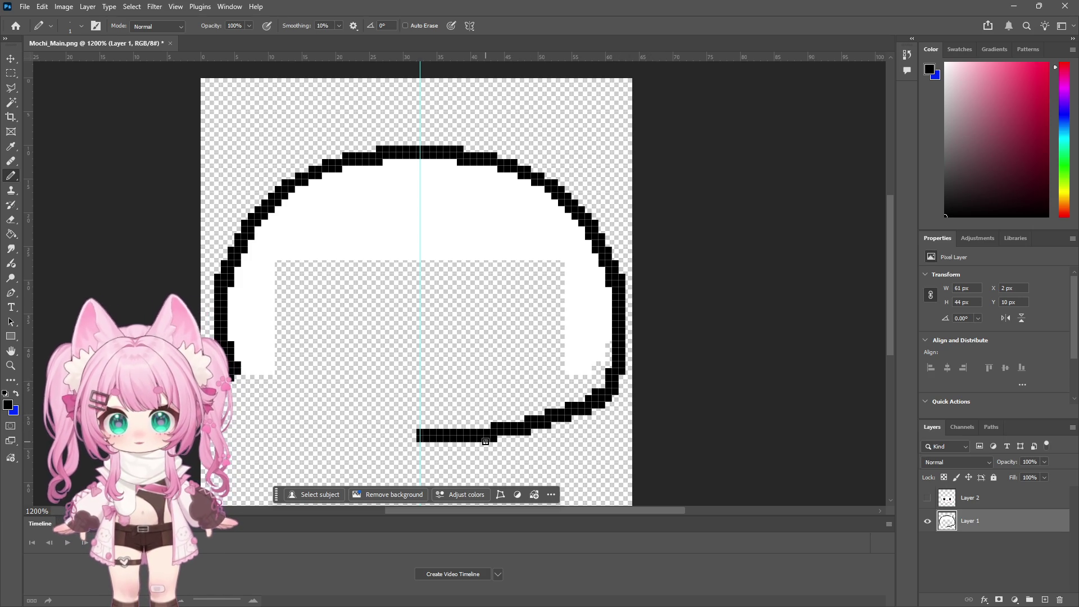
pyautogui.press('e')
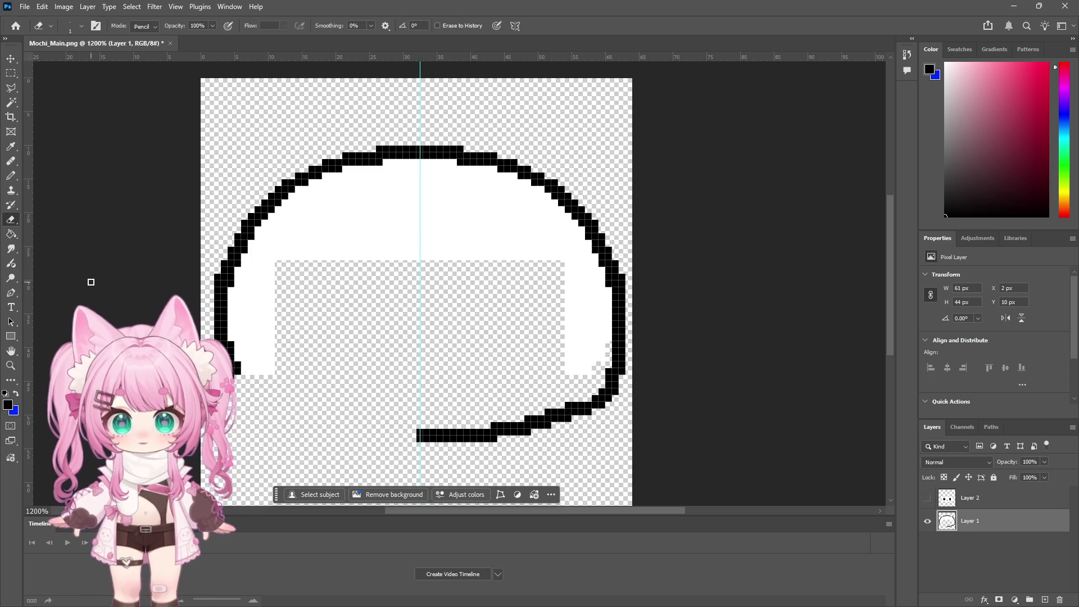
pyautogui.click(11, 175)
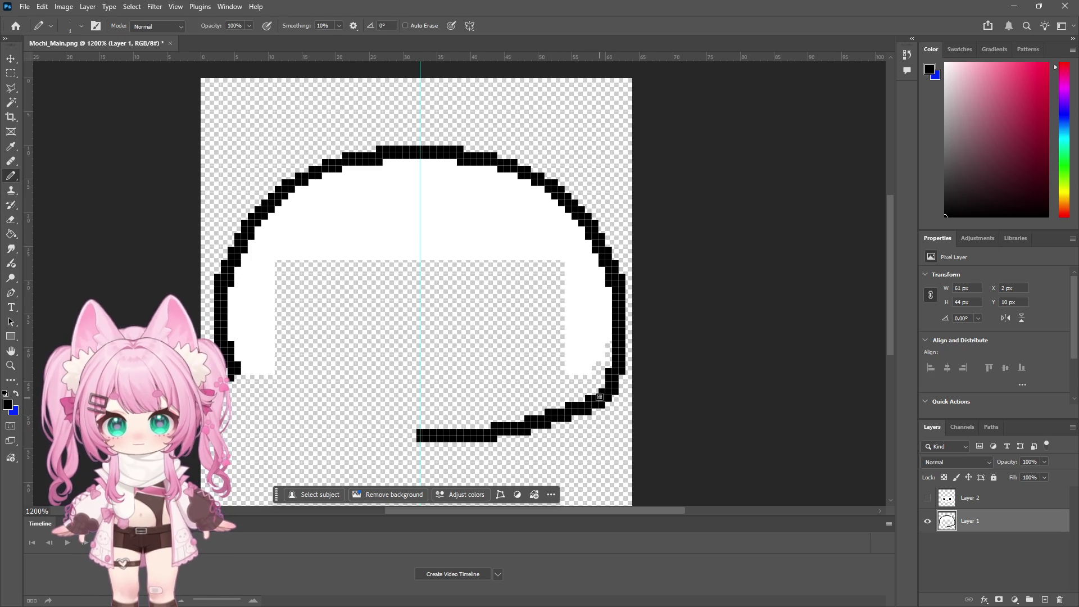
pyautogui.scroll(-1, 610, 410)
pyautogui.scroll(1, 595, 404)
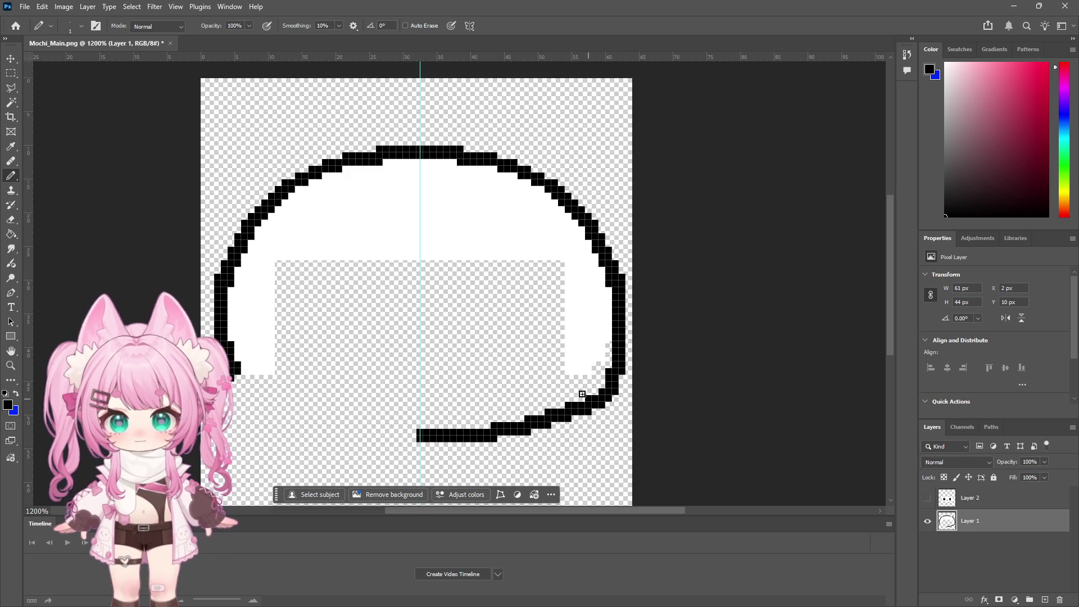
# Marquee-select the right half of the outline, starting from the centre guide
pyautogui.click(11, 73)
pyautogui.moveTo(418, 113)
pyautogui.mouseDown()
pyautogui.moveTo(568, 329)
pyautogui.moveTo(625, 468)
pyautogui.mouseUp()
pyautogui.click(469, 268)
pyautogui.moveTo(416, 99)
pyautogui.mouseDown()
pyautogui.moveTo(489, 233)
pyautogui.moveTo(619, 388)
pyautogui.moveTo(625, 449)
pyautogui.mouseUp()
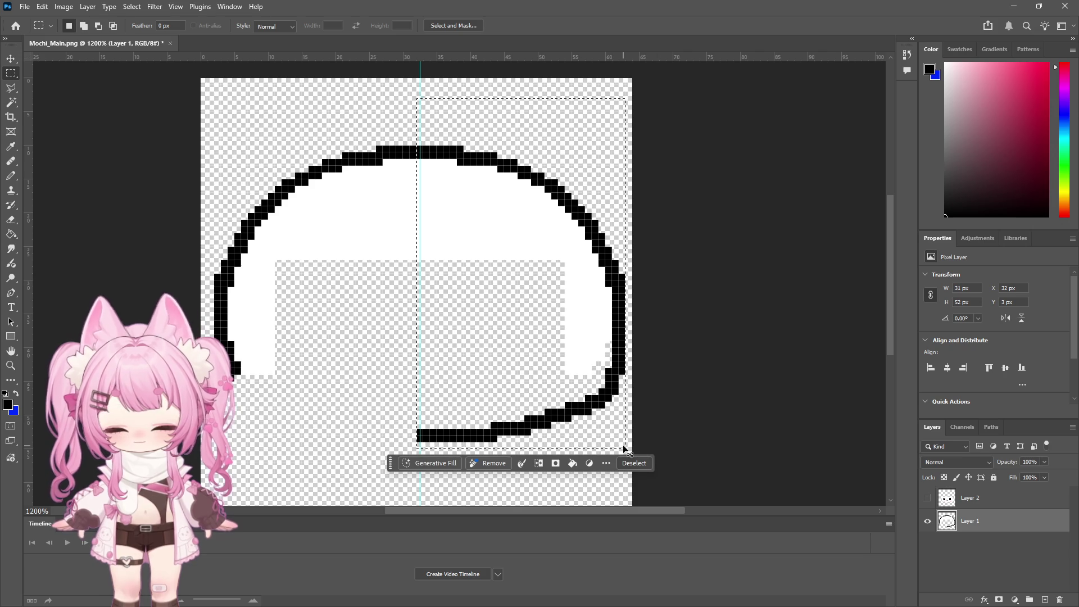
# Duplicate the selected right half to Layer 3, flip it horizontally and move it left to close the outline
pyautogui.hotkey('ctrl', 'j')
pyautogui.hotkey('ctrl', 'Up')
pyautogui.hotkey('ctrl', 'Up')
pyautogui.hotkey('ctrl', 'Up')
pyautogui.click(64, 7)
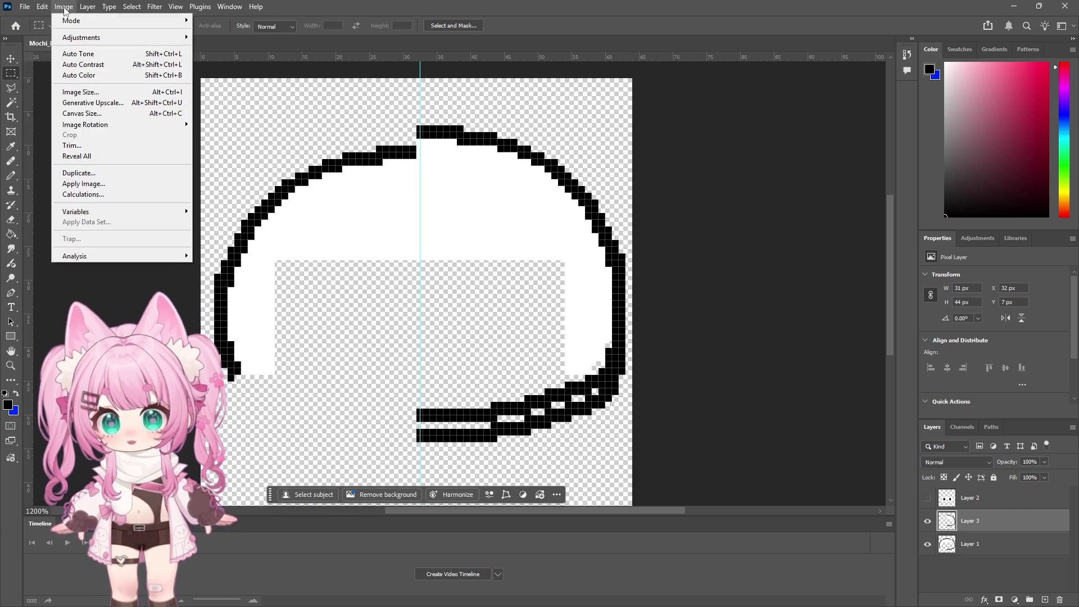
pyautogui.moveTo(39, 8)
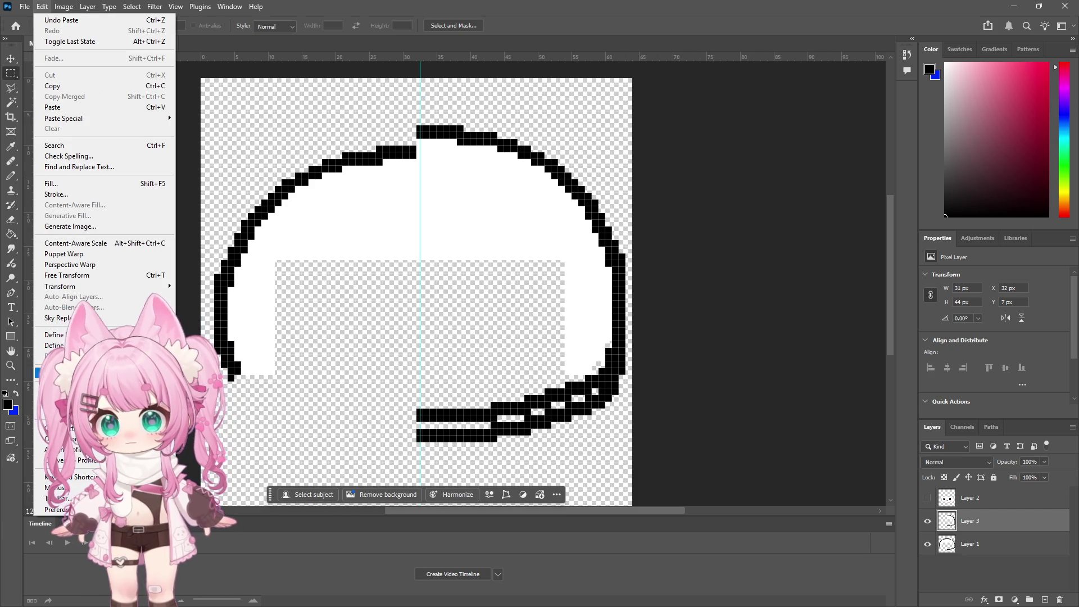
pyautogui.moveTo(166, 288)
pyautogui.click(217, 493)
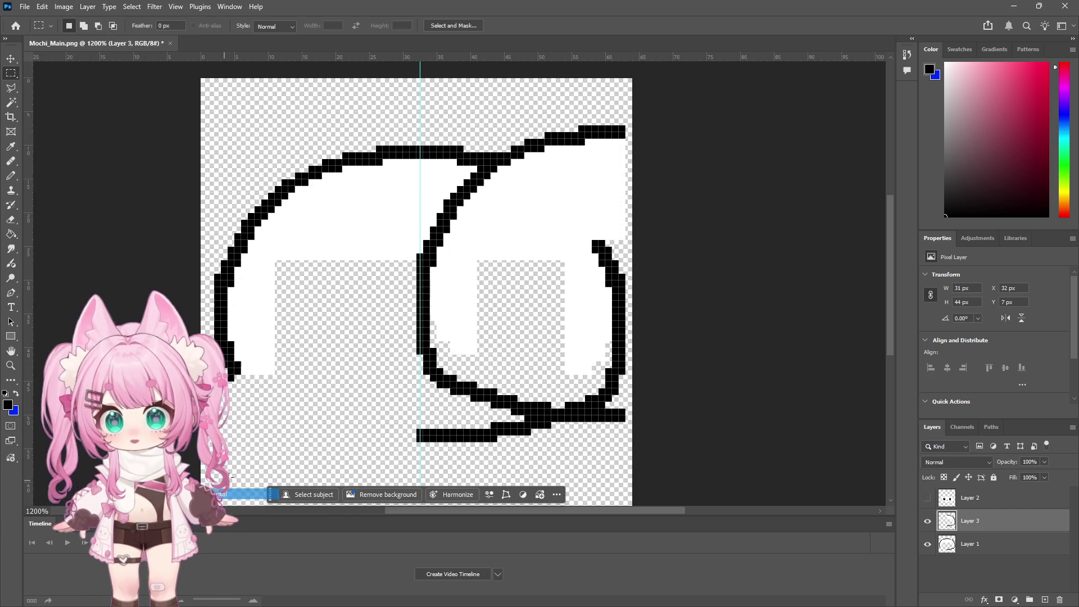
pyautogui.press('v')
pyautogui.moveTo(422, 330)
pyautogui.mouseDown()
pyautogui.moveTo(307, 398)
pyautogui.moveTo(240, 403)
pyautogui.mouseUp()
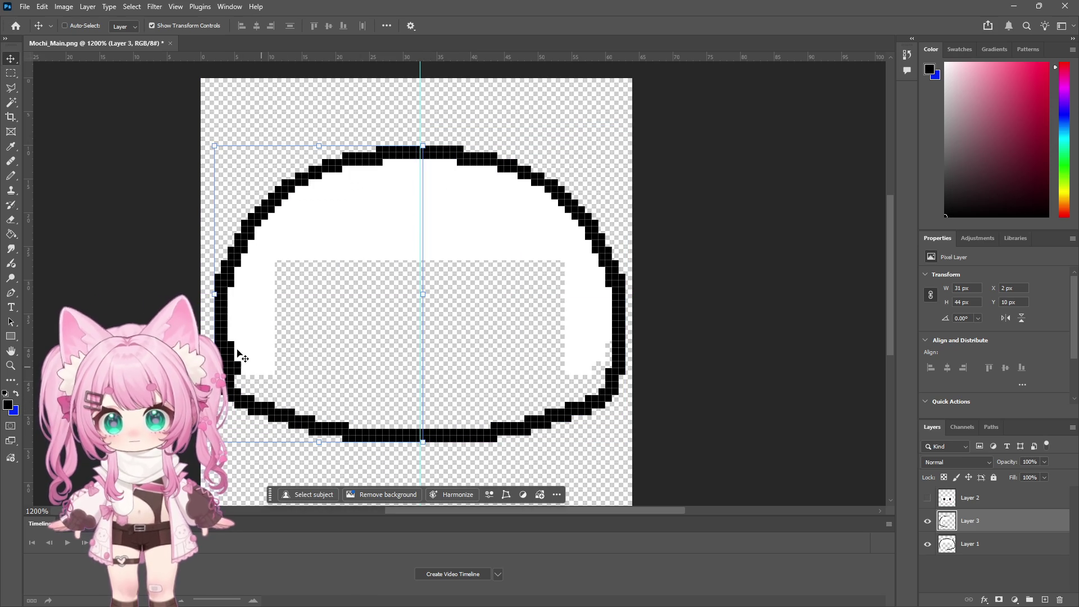
pyautogui.click(11, 219)
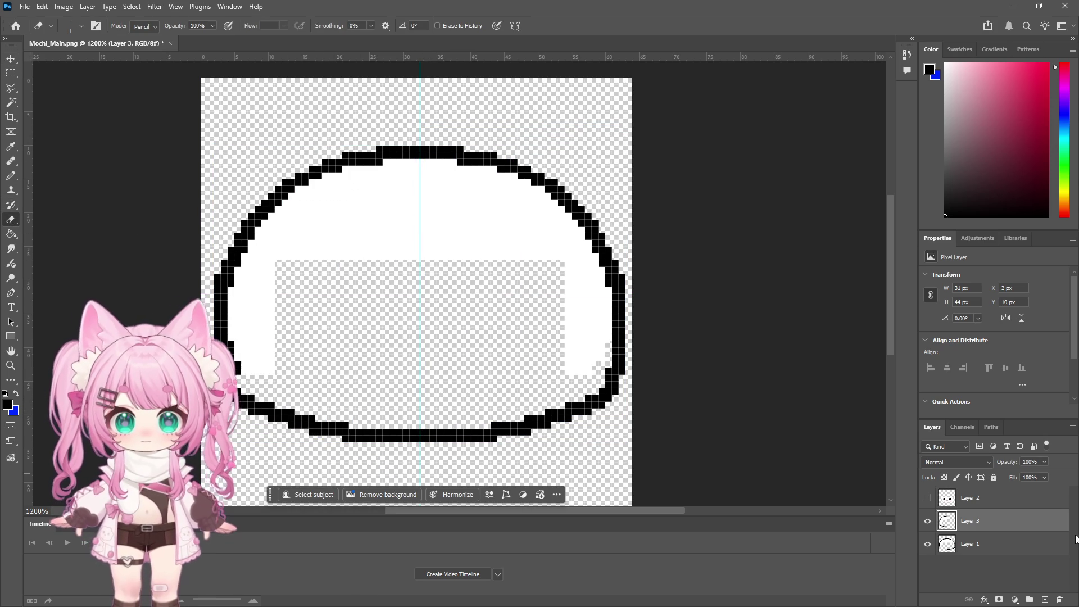
# Set the eraser to 14 px on Layer 1
pyautogui.click(1029, 544)
pyautogui.rightClick(337, 344)
pyautogui.moveTo(380, 353); pyautogui.dragTo(396, 369)
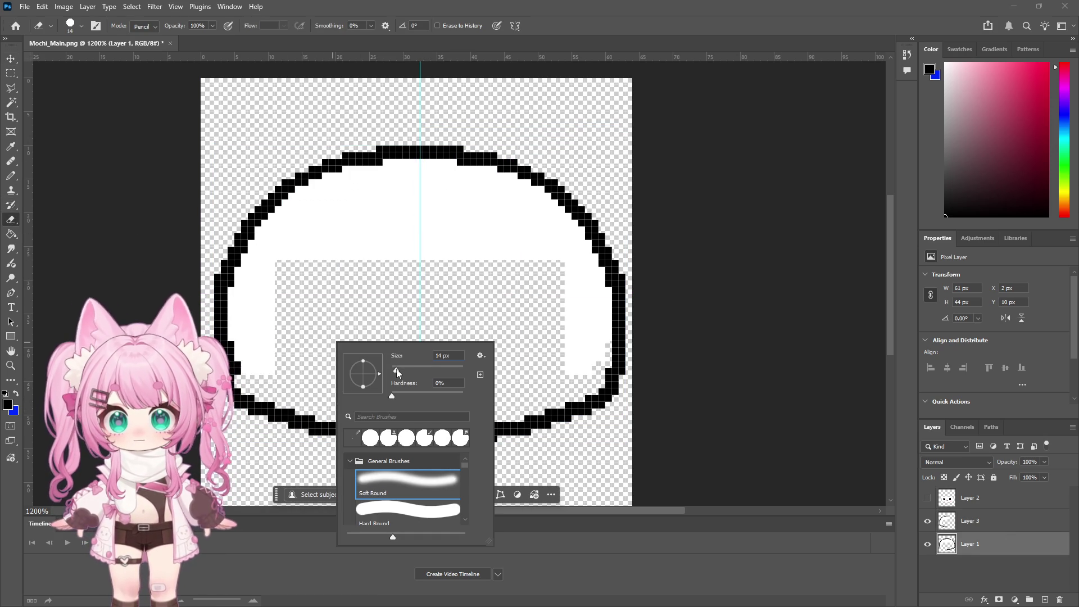
pyautogui.press('Return')
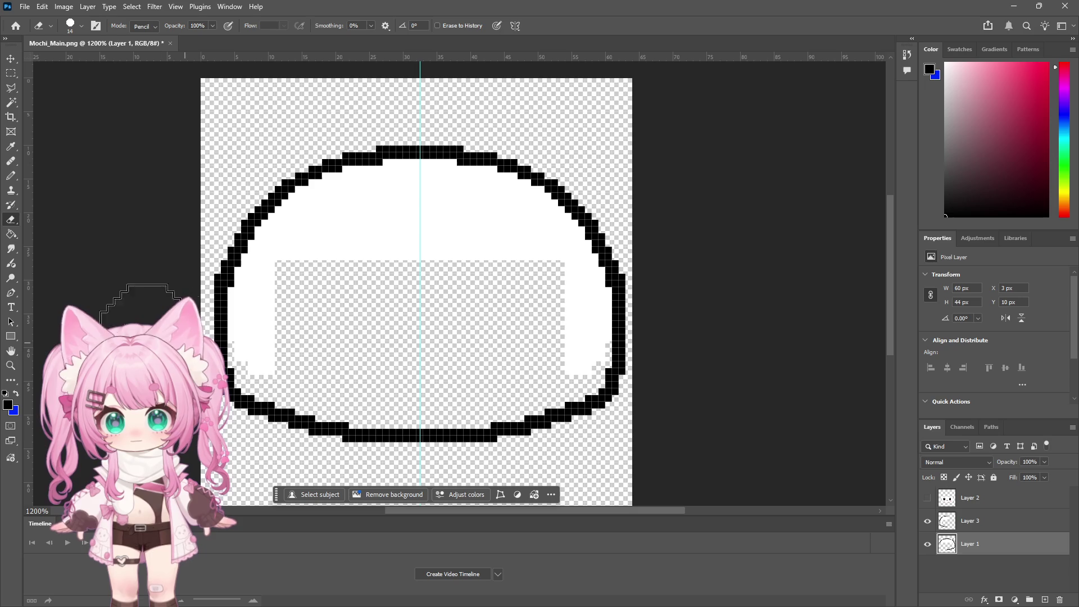
# Bucket-fill a new layer with red as a backdrop
pyautogui.click(1047, 63)
pyautogui.click(1045, 600)
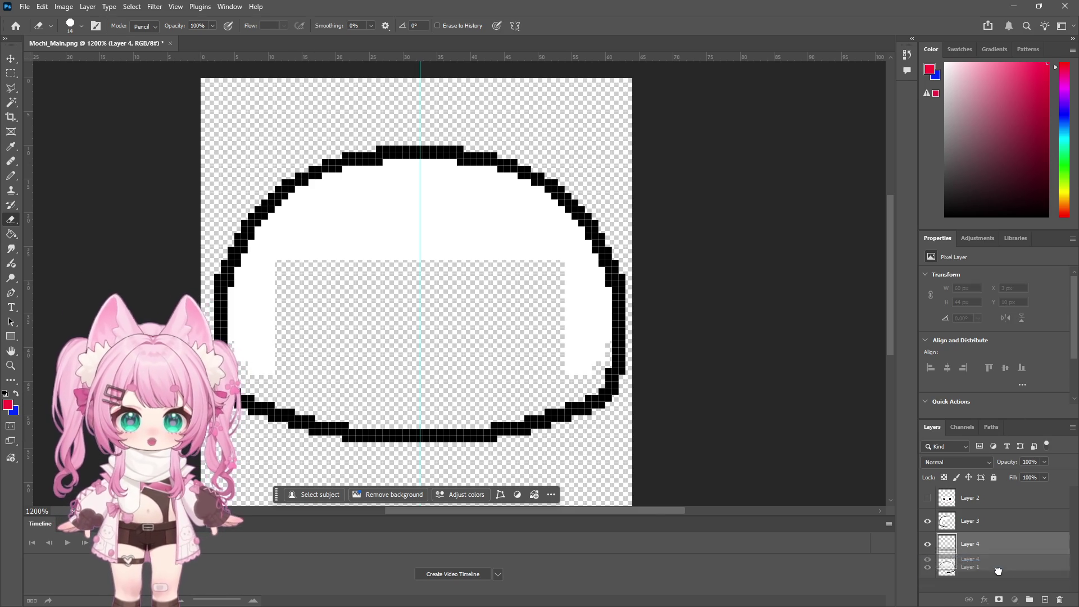
pyautogui.click(11, 234)
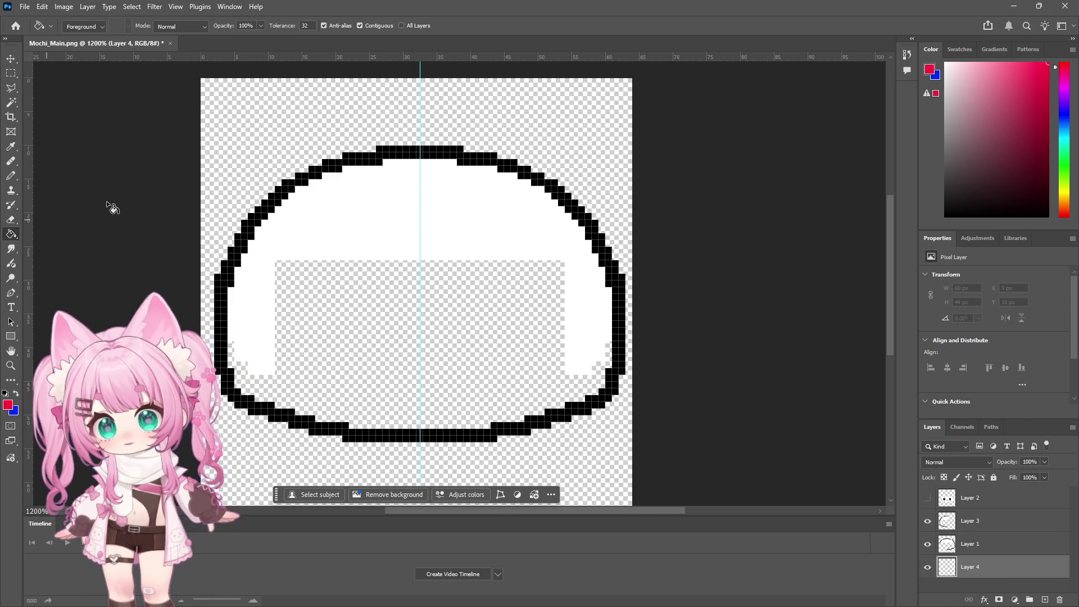
pyautogui.click(269, 231)
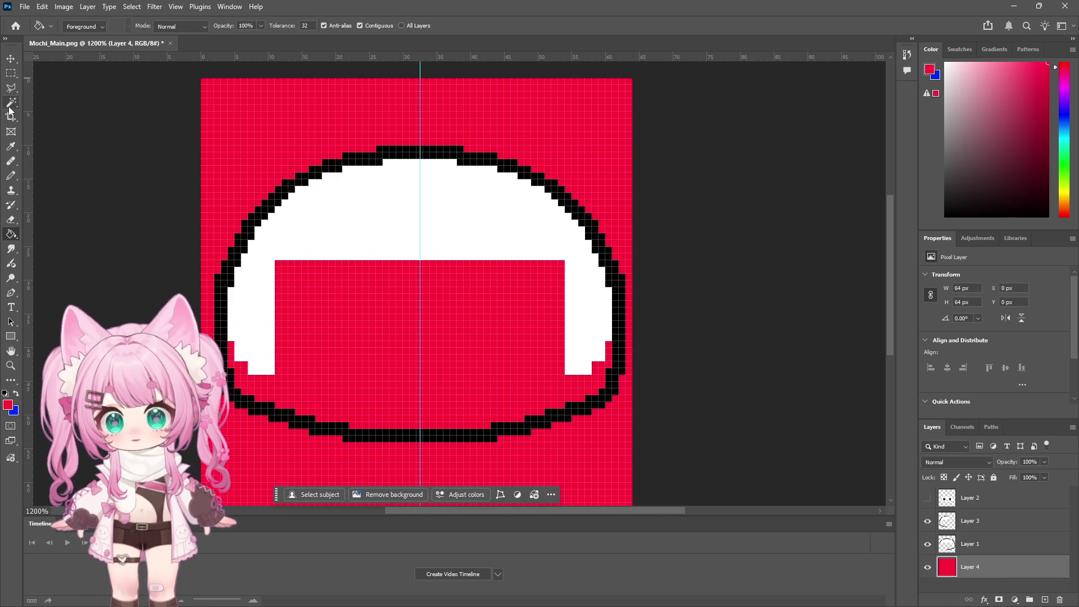
# Sample the mochi's white and paint the interior white on another new layer with a 20 px pencil
pyautogui.click(11, 147)
pyautogui.click(375, 221)
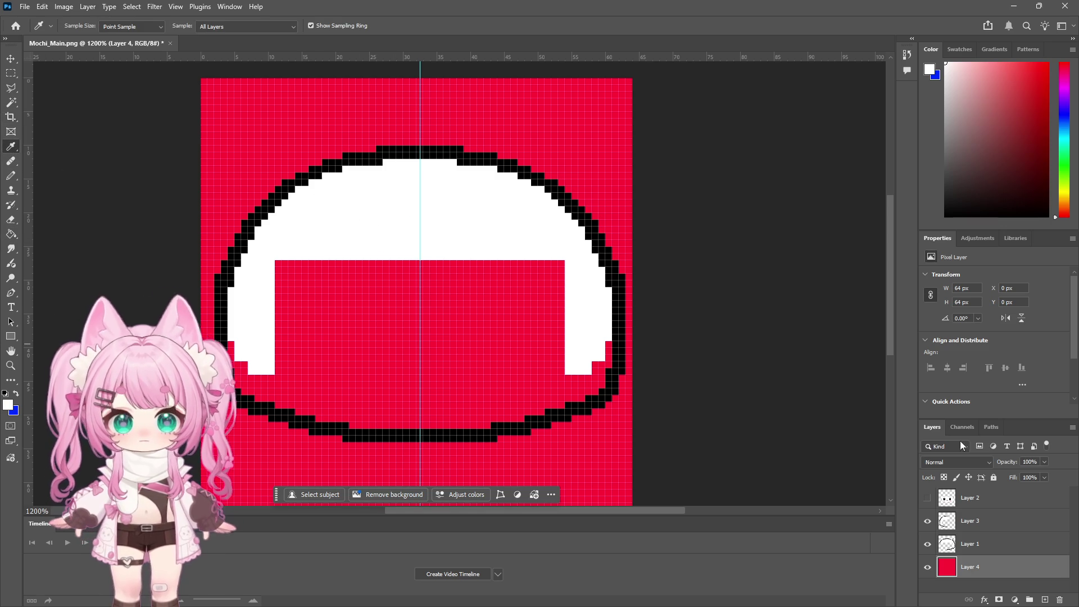
pyautogui.click(1045, 600)
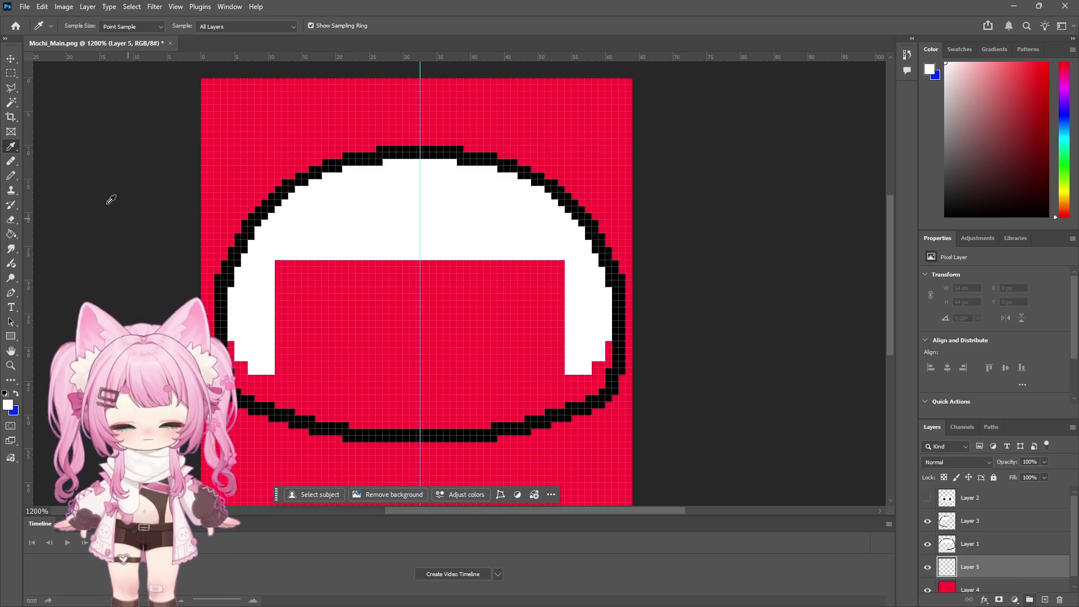
pyautogui.press('b')
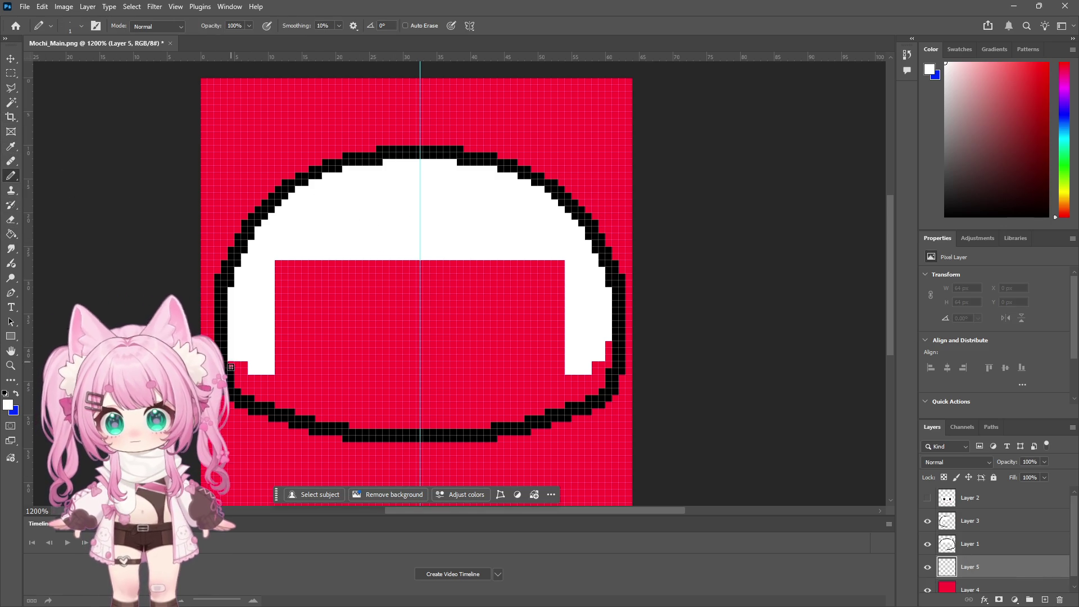
pyautogui.moveTo(279, 405); pyautogui.dragTo(410, 426)
pyautogui.moveTo(458, 426)
pyautogui.mouseDown()
pyautogui.moveTo(482, 426)
pyautogui.moveTo(405, 426)
pyautogui.mouseUp()
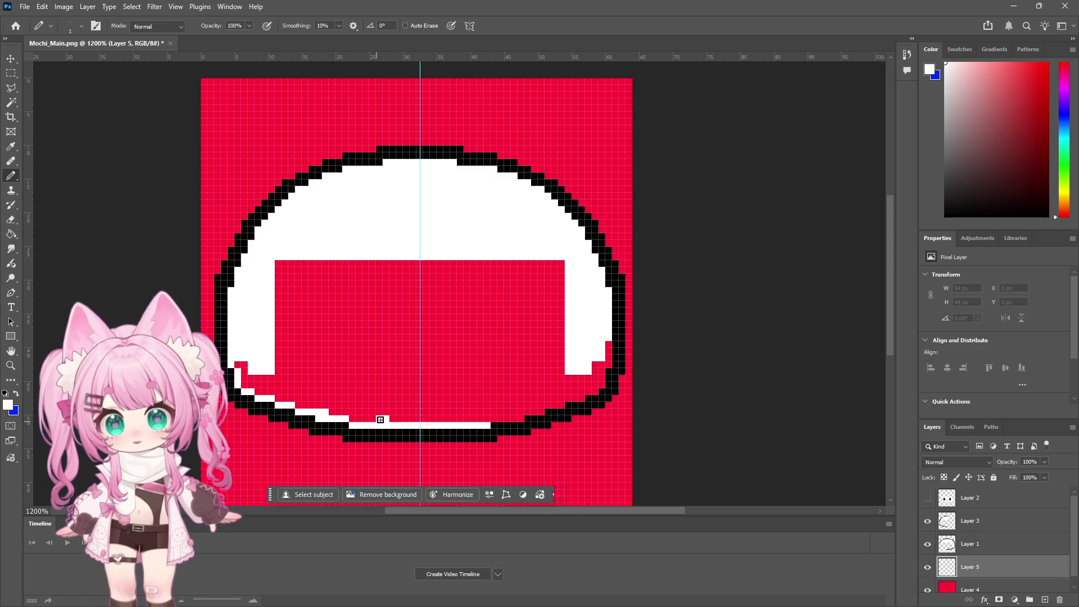
pyautogui.rightClick(413, 355)
pyautogui.moveTo(473, 389); pyautogui.dragTo(479, 389)
pyautogui.click(348, 365)
pyautogui.moveTo(348, 365)
pyautogui.mouseDown()
pyautogui.moveTo(297, 342)
pyautogui.moveTo(298, 354)
pyautogui.moveTo(376, 289)
pyautogui.moveTo(501, 302)
pyautogui.moveTo(403, 355)
pyautogui.moveTo(516, 361)
pyautogui.moveTo(549, 332)
pyautogui.moveTo(557, 355)
pyautogui.moveTo(551, 337)
pyautogui.moveTo(412, 276)
pyautogui.mouseUp()
# Zoom out to about 300% to see the whole sprite on the red canvas
pyautogui.click(10, 364)
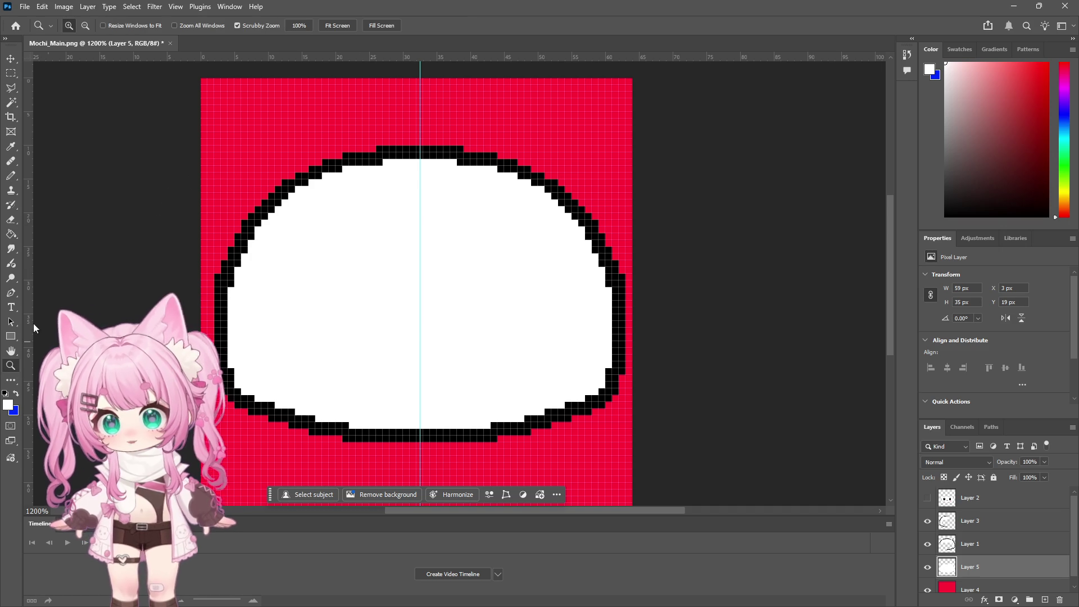
pyautogui.click(86, 25)
pyautogui.moveTo(412, 270); pyautogui.dragTo(444, 269)
pyautogui.click(444, 269)
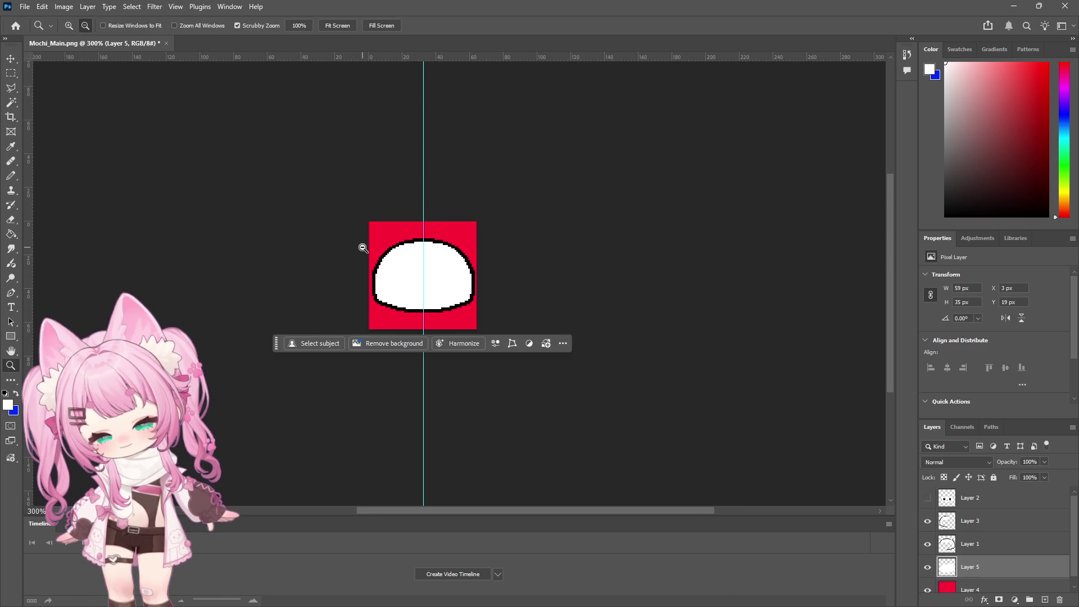
# Zoom back in and make the face layer, Layer 2, visible again
pyautogui.click(69, 25)
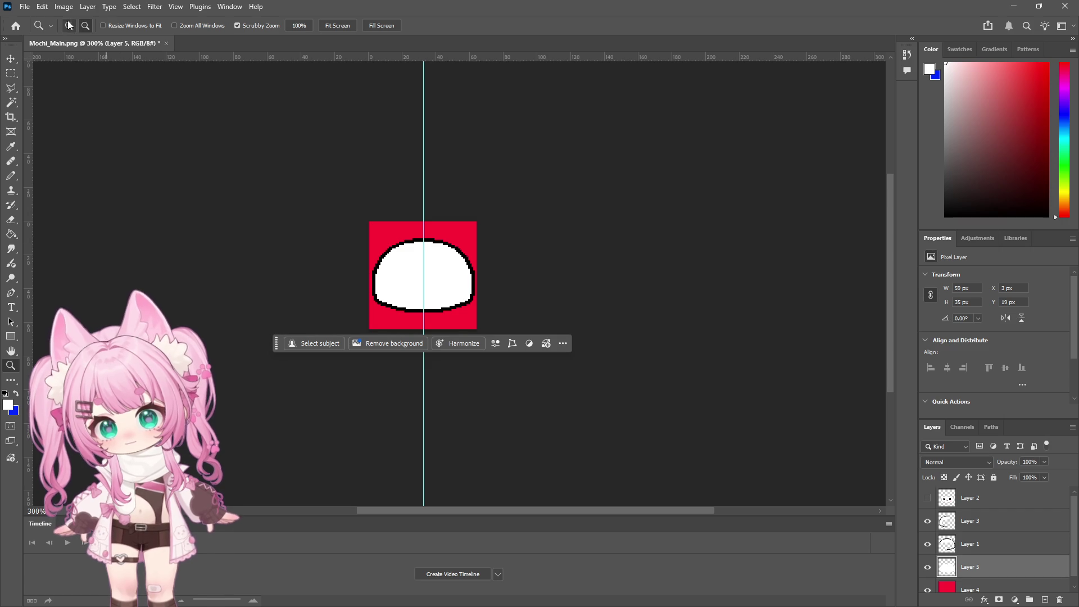
pyautogui.click(410, 268)
pyautogui.click(465, 267)
pyautogui.click(927, 497)
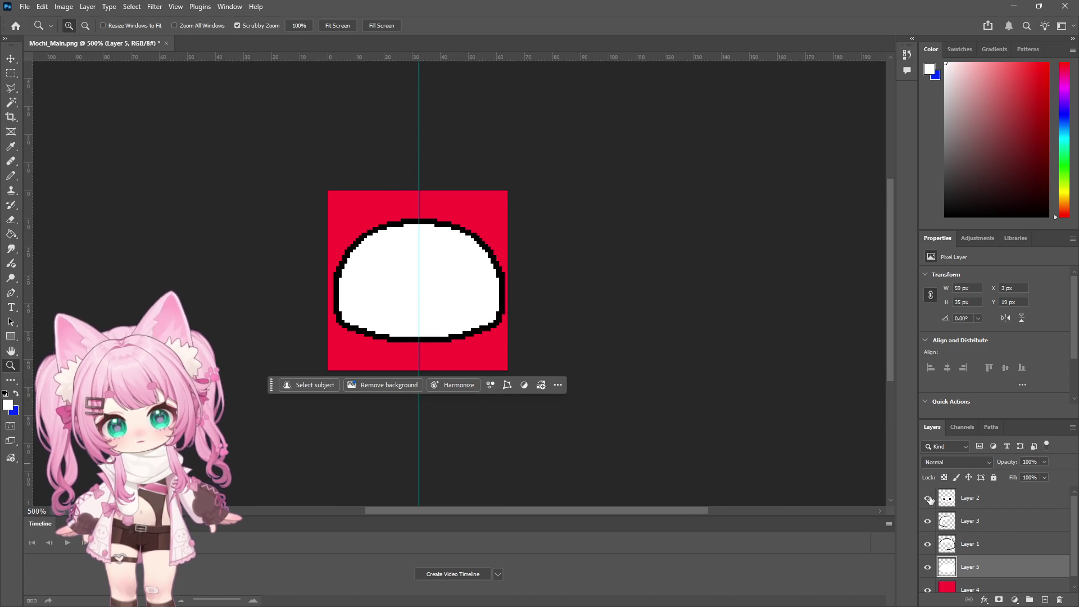
pyautogui.scroll(1, 422, 261)
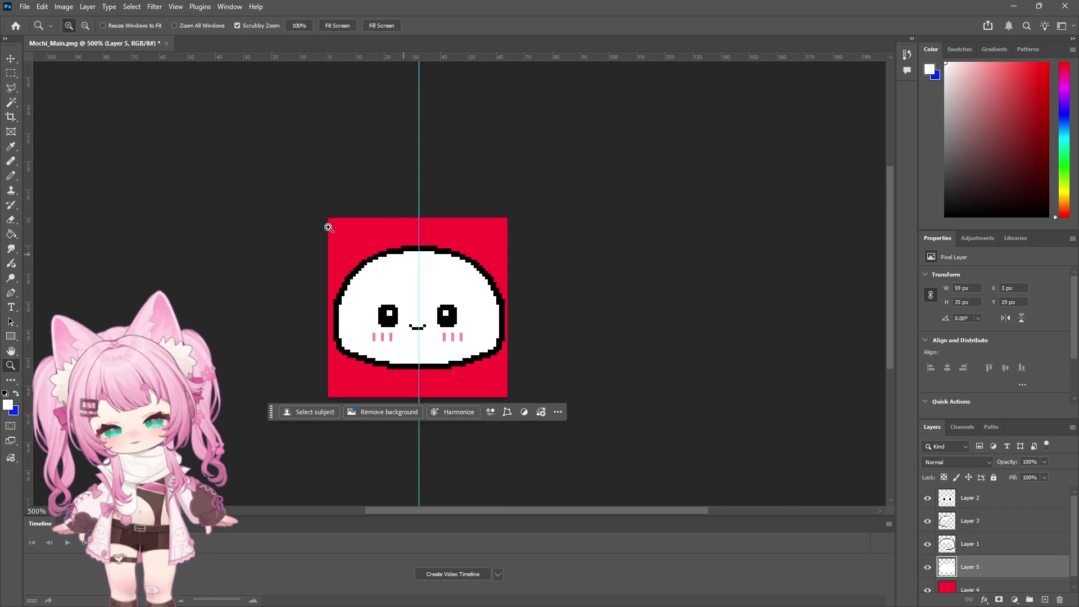
# Nudge the face on Layer 2 with the arrow keys to sit higher on the body
pyautogui.click(11, 58)
pyautogui.press('Up')
pyautogui.press('Up')
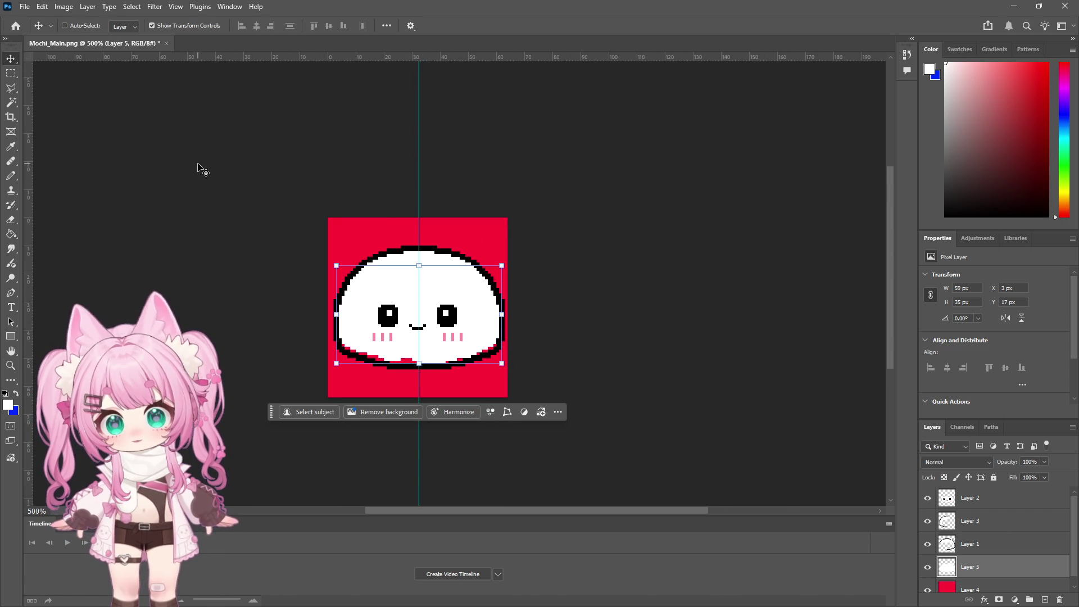
pyautogui.press('Down')
pyautogui.press('Down')
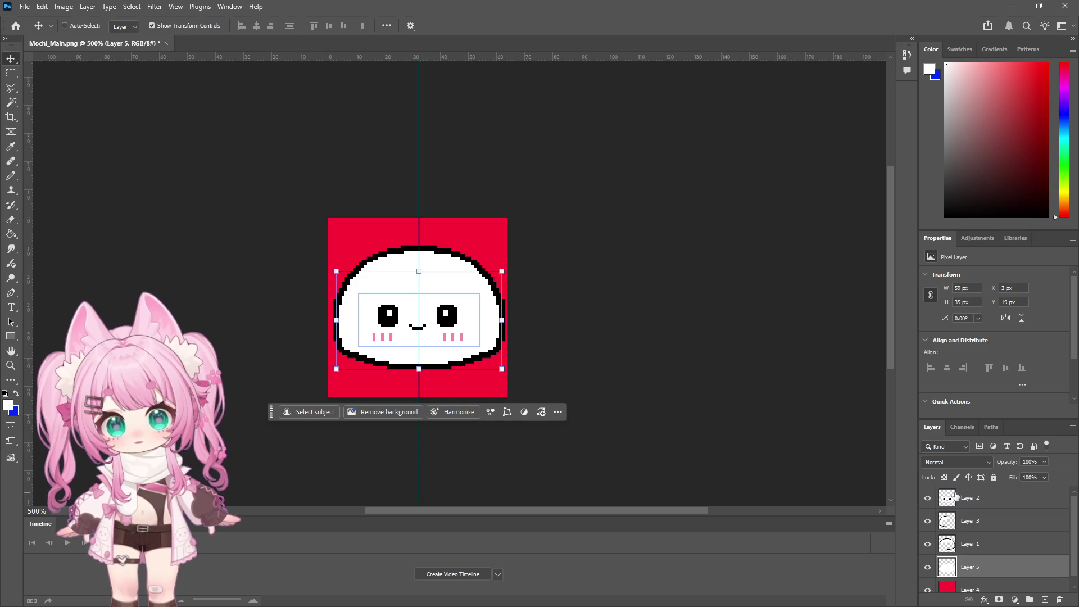
pyautogui.click(953, 496)
pyautogui.press('Up')
pyautogui.press('Up')
pyautogui.press('Up')
pyautogui.press('Down')
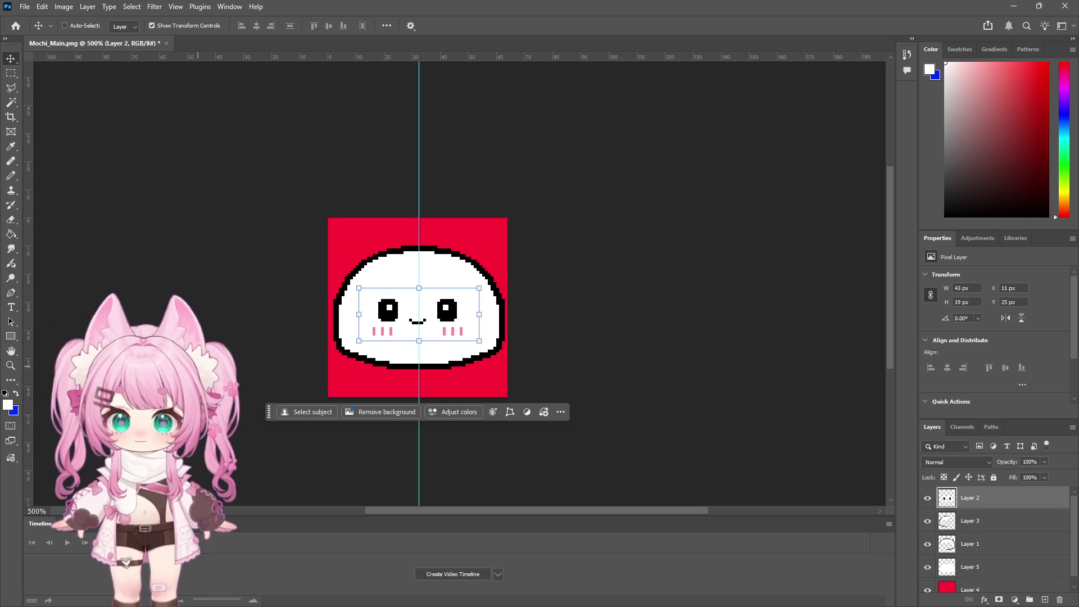
pyautogui.click(14, 365)
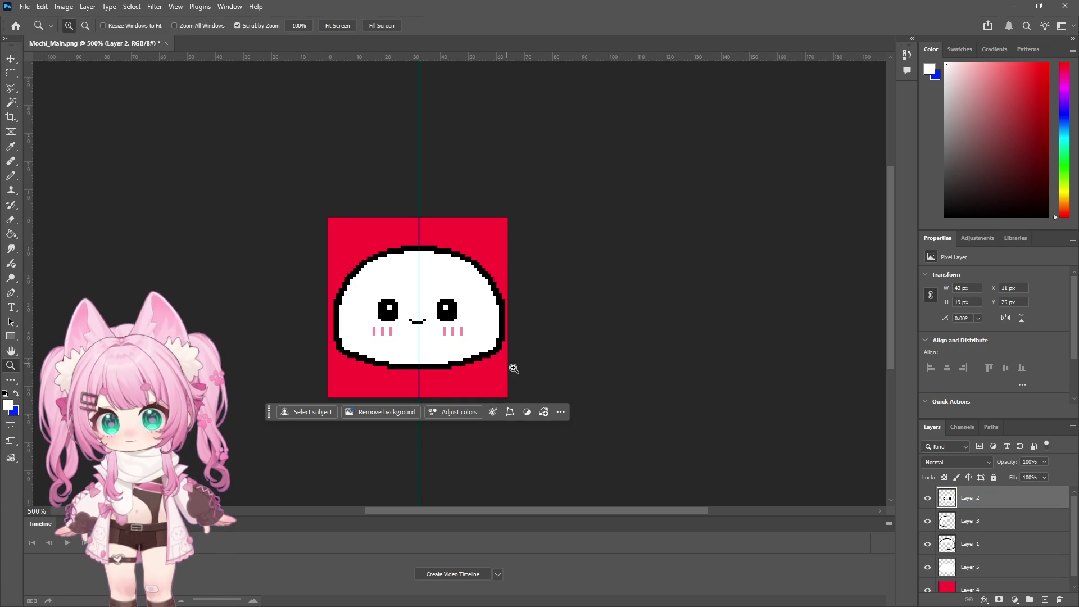
pyautogui.moveTo(502, 360)
pyautogui.mouseDown()
pyautogui.moveTo(489, 340)
pyautogui.moveTo(502, 342)
pyautogui.moveTo(492, 355)
pyautogui.mouseUp()
# Draw a trial 1 px blue pencil line along the bottom and right outline
pyautogui.click(10, 175)
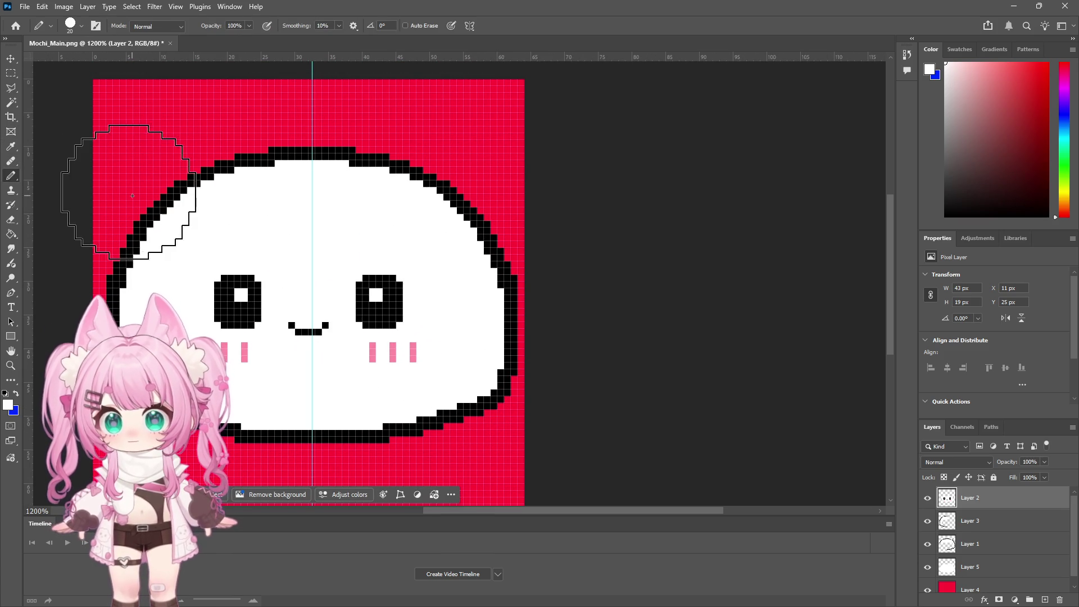
pyautogui.click(1064, 114)
pyautogui.click(1048, 63)
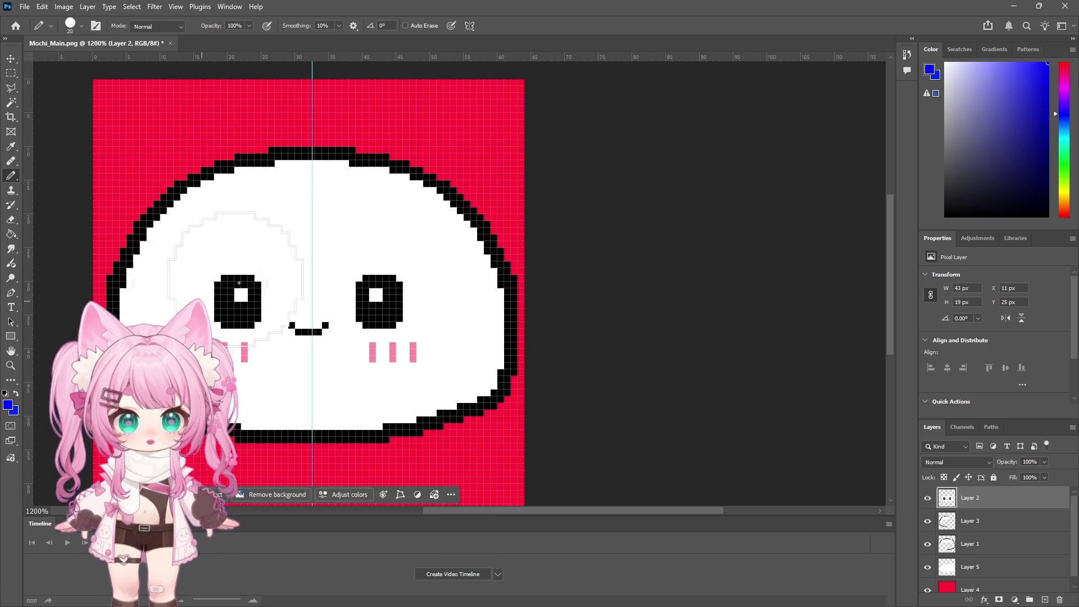
pyautogui.rightClick(413, 268)
pyautogui.moveTo(426, 268); pyautogui.dragTo(327, 267)
pyautogui.moveTo(316, 442)
pyautogui.mouseDown()
pyautogui.moveTo(417, 426)
pyautogui.moveTo(481, 383)
pyautogui.mouseUp()
pyautogui.hotkey('ctrl', 'z')
pyautogui.moveTo(315, 438)
pyautogui.mouseDown()
pyautogui.moveTo(428, 435)
pyautogui.moveTo(500, 387)
pyautogui.moveTo(512, 327)
pyautogui.moveTo(497, 256)
pyautogui.moveTo(468, 204)
pyautogui.moveTo(434, 178)
pyautogui.moveTo(311, 144)
pyautogui.mouseUp()
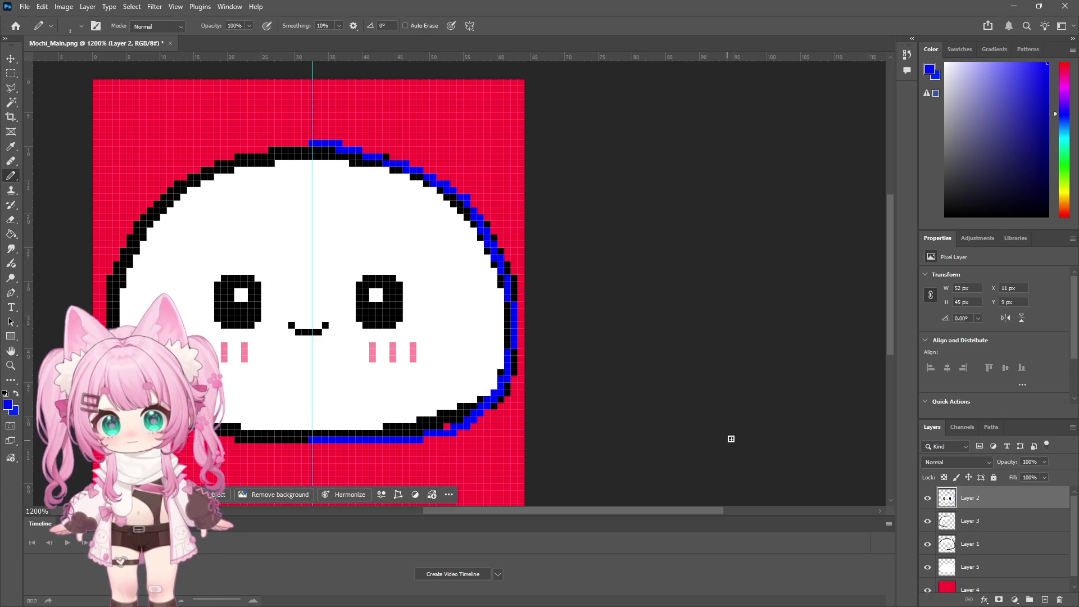
# Compare by toggling Layers 1 and 3, then undo the blue stroke and reset the colour to black
pyautogui.click(928, 543)
pyautogui.click(927, 522)
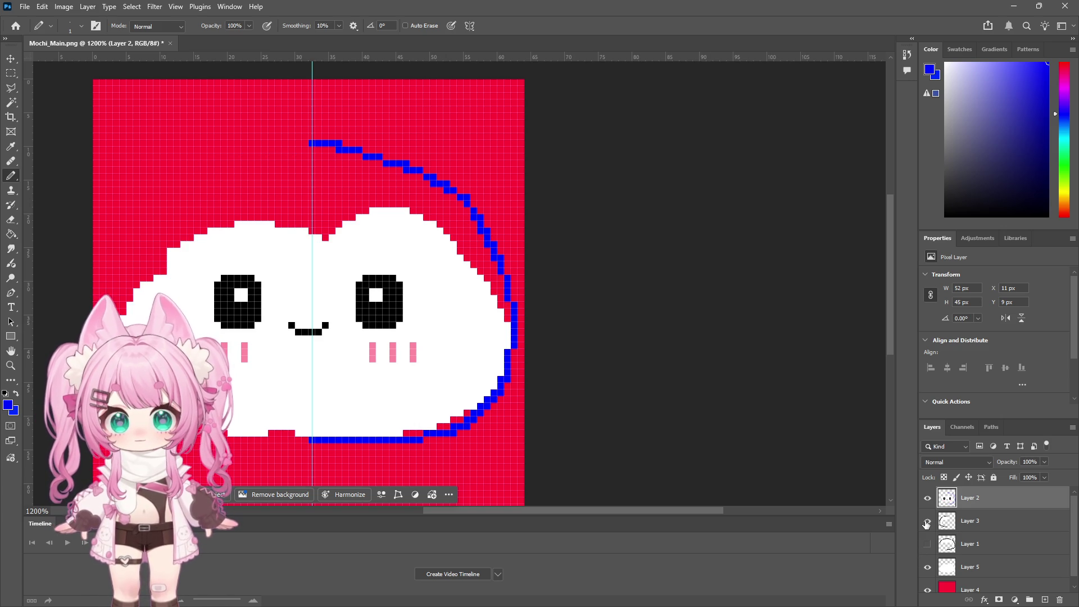
pyautogui.click(927, 521)
pyautogui.click(927, 544)
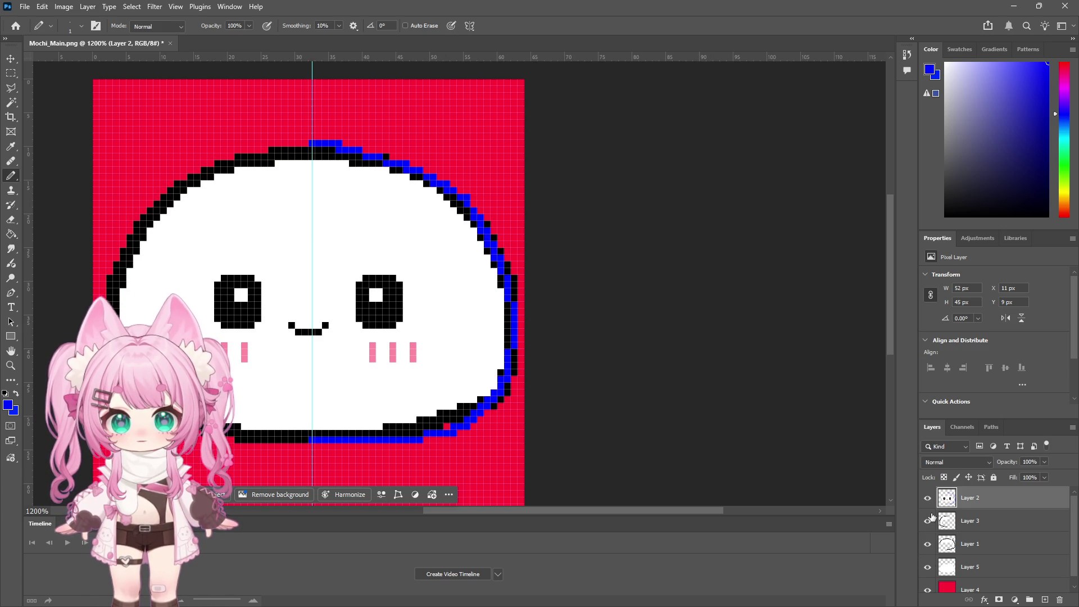
pyautogui.click(928, 544)
pyautogui.click(927, 522)
pyautogui.click(927, 522)
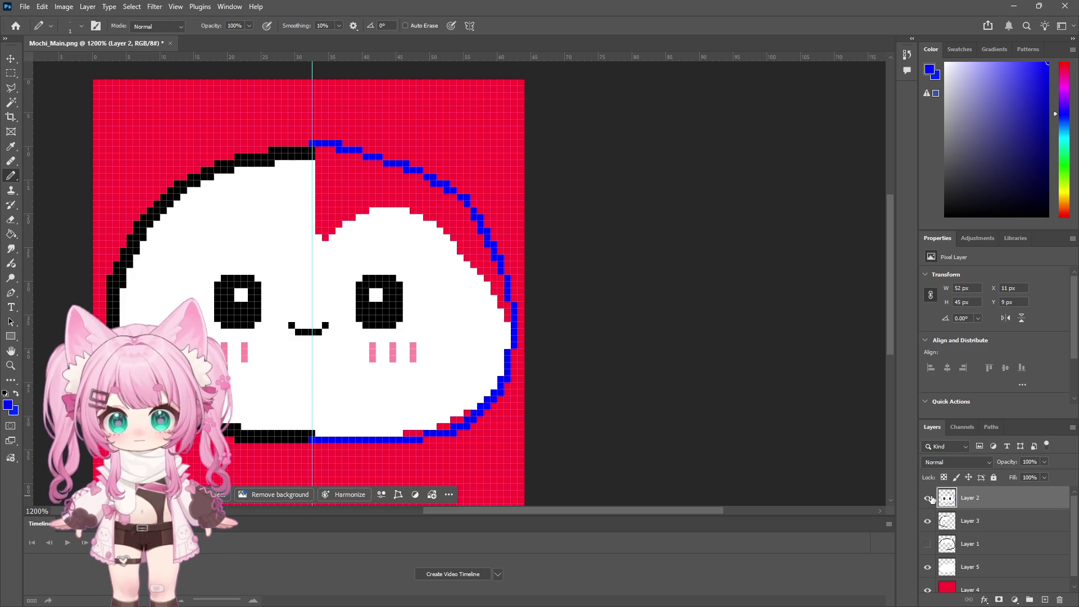
pyautogui.click(927, 544)
pyautogui.hotkey('ctrl', 'z')
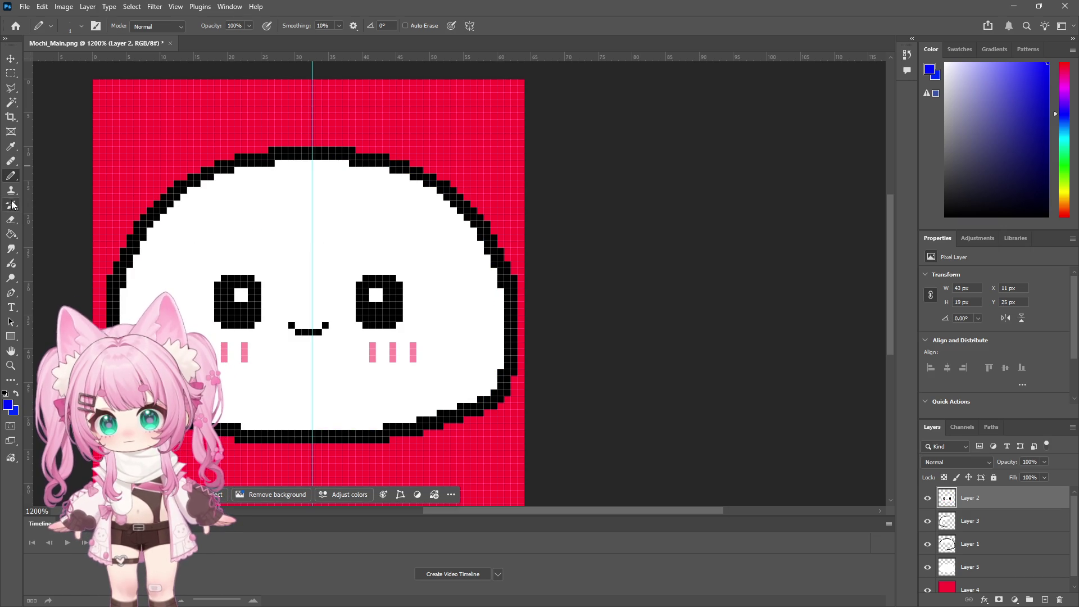
pyautogui.moveTo(961, 181); pyautogui.dragTo(904, 253)
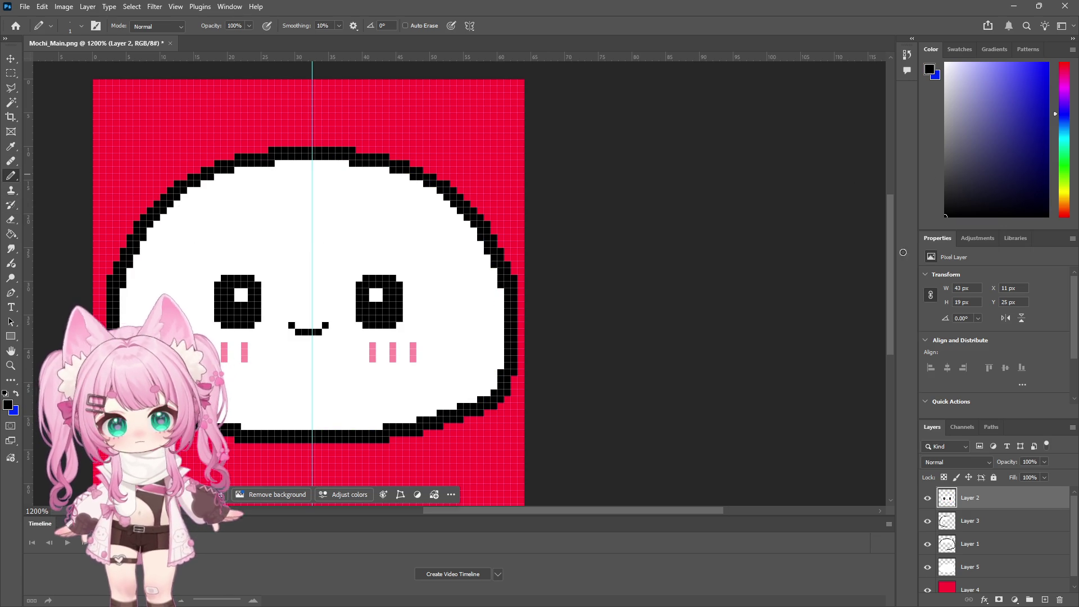
# Merge outline Layers 3 and 1 into a single layer
pyautogui.click(984, 521)
pyautogui.keyDown('shift'); pyautogui.click(971, 544); pyautogui.keyUp('shift')
pyautogui.click(87, 6)
pyautogui.click(112, 436)
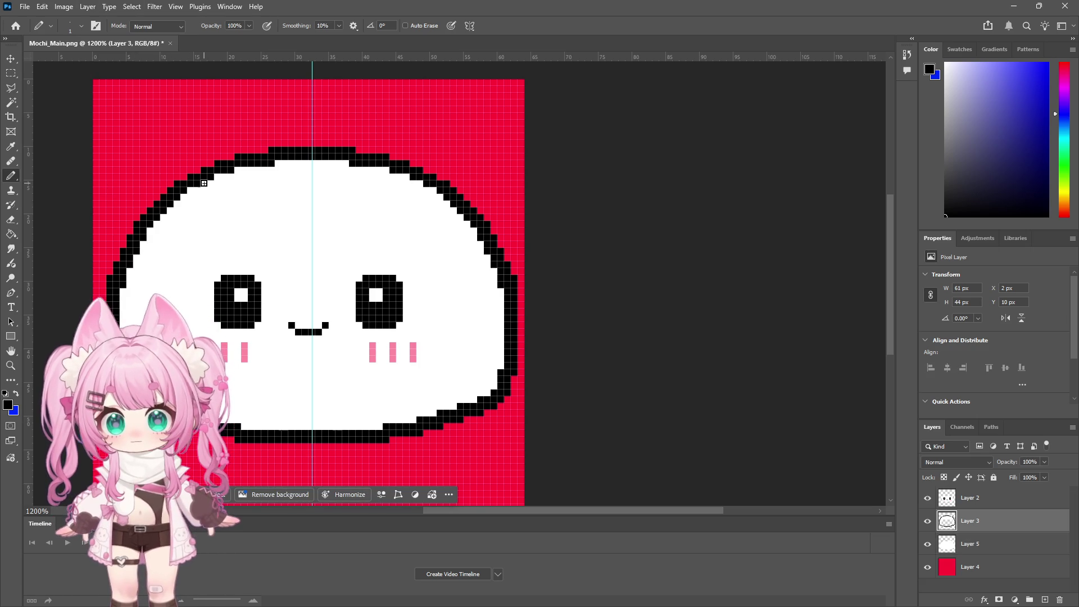
# Touch up the top outline edge with black pencil pixels and a 1 px eraser
pyautogui.moveTo(314, 144); pyautogui.dragTo(375, 150)
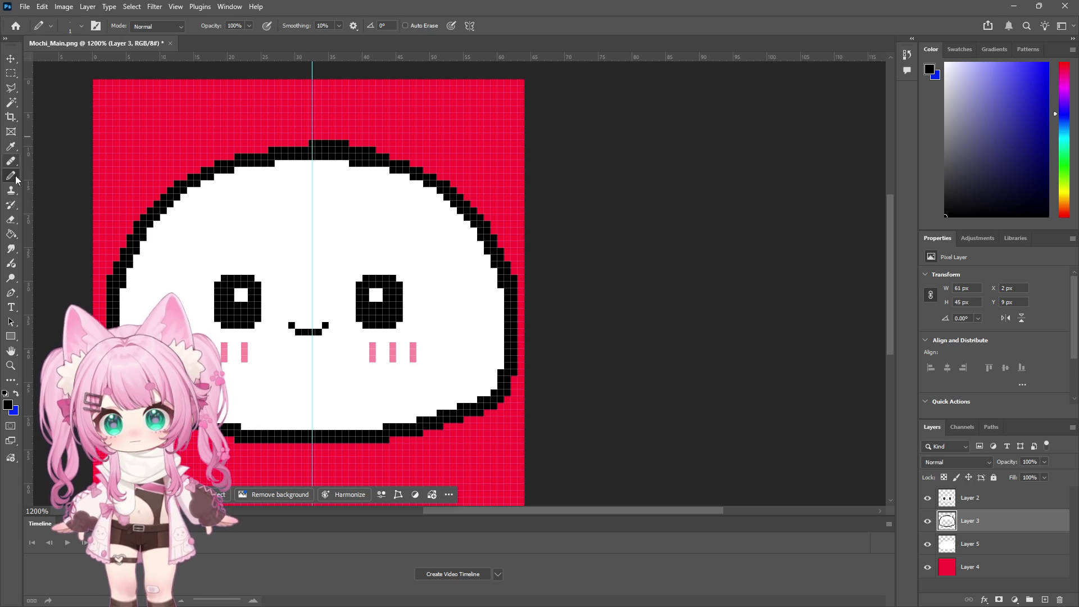
pyautogui.click(11, 219)
pyautogui.rightClick(440, 167)
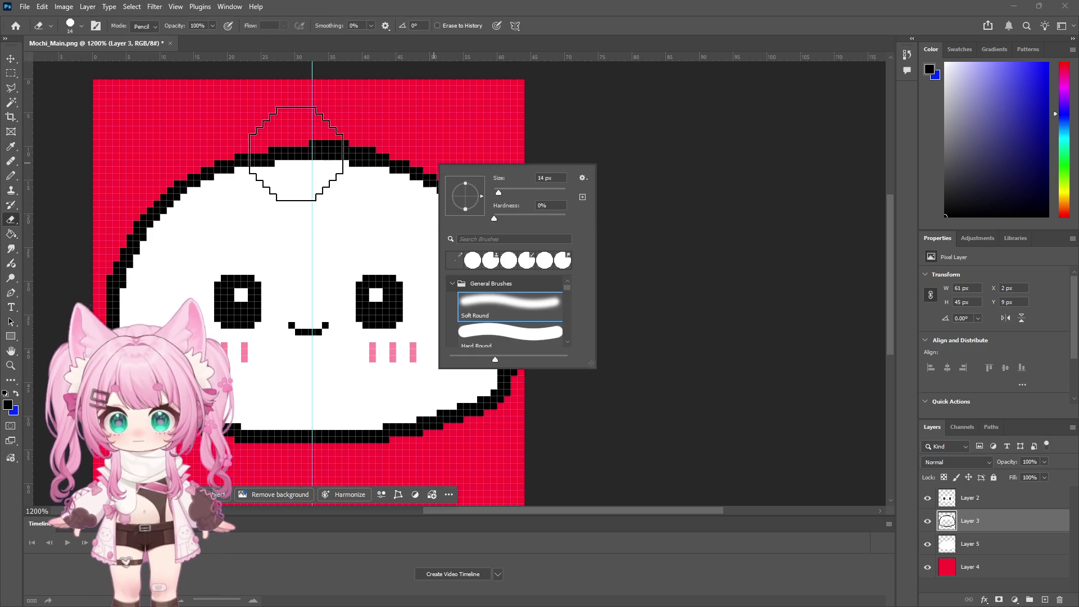
pyautogui.moveTo(498, 192); pyautogui.dragTo(489, 192)
pyautogui.moveTo(312, 157); pyautogui.dragTo(373, 165)
pyautogui.hotkey('ctrl', 'z')
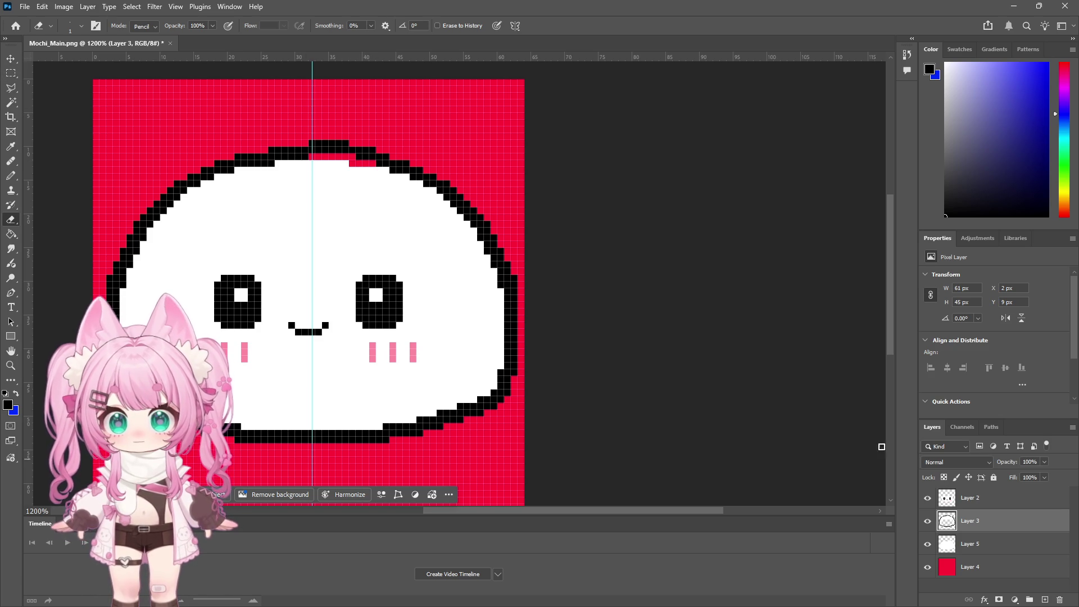
# Move the vertical centre guide to X 32 px, down the mochi's middle
pyautogui.keyDown('ctrl'); pyautogui.click(984, 495); pyautogui.keyUp('ctrl')
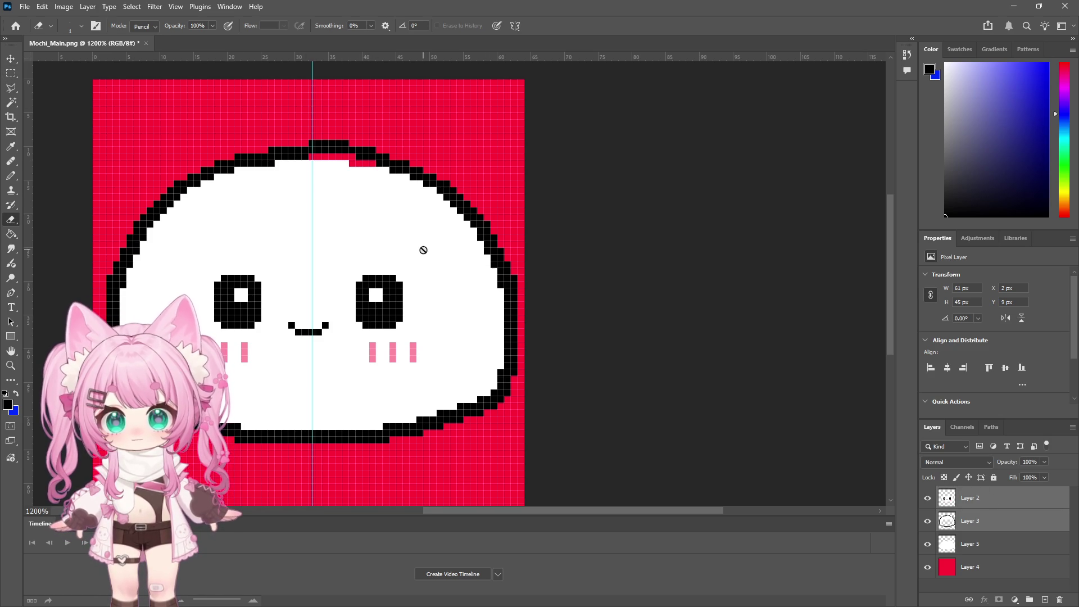
pyautogui.press('v')
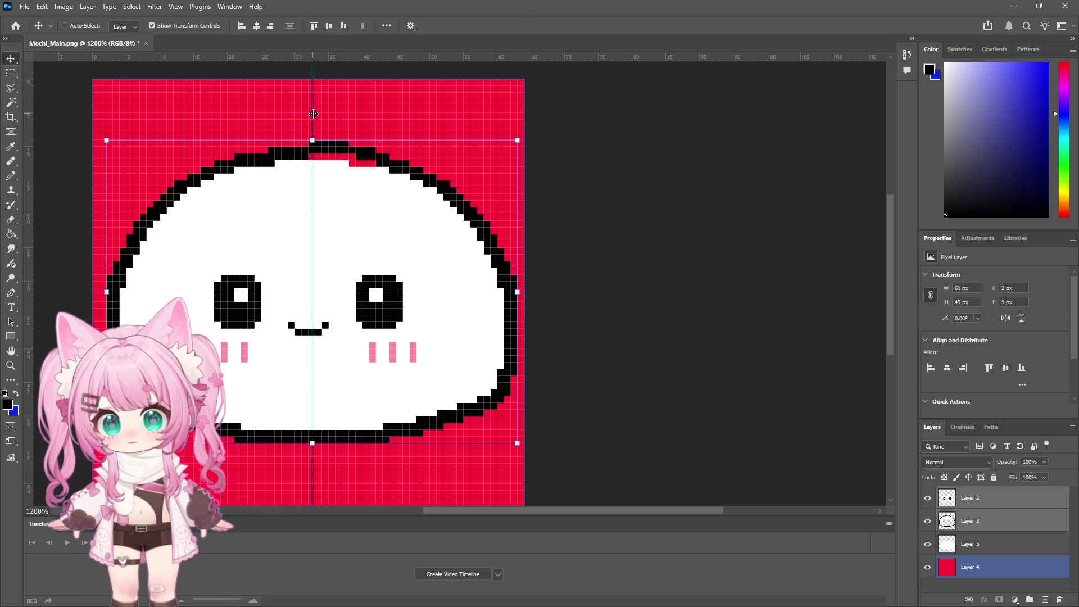
pyautogui.moveTo(313, 114); pyautogui.dragTo(312, 115)
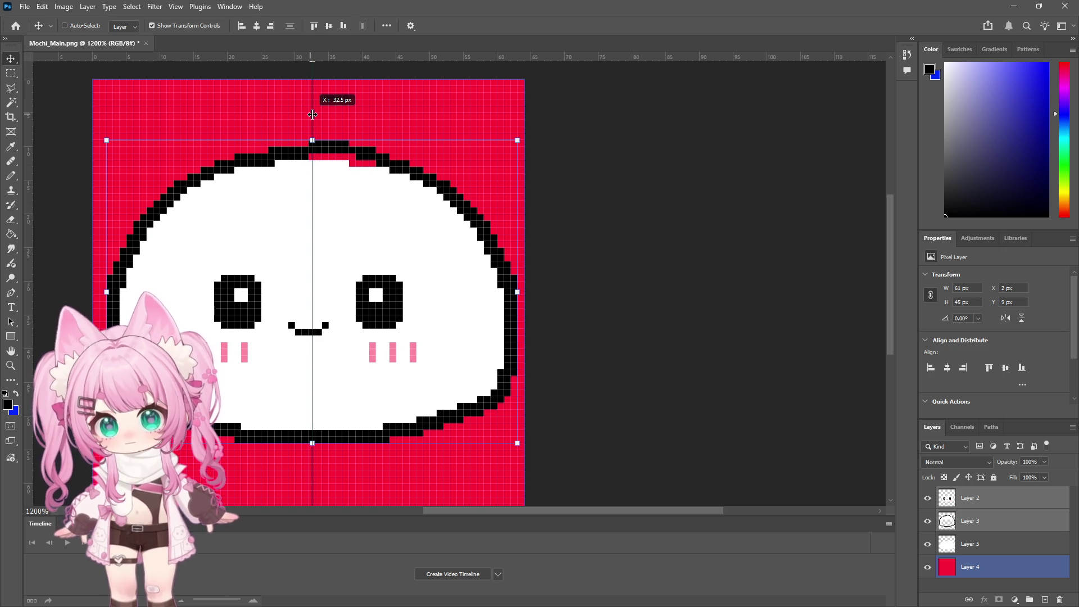
pyautogui.moveTo(313, 114)
pyautogui.mouseDown()
pyautogui.moveTo(284, 114)
pyautogui.moveTo(312, 114)
pyautogui.mouseUp()
pyautogui.scroll(-1, 440, 228)
pyautogui.scroll(-1, 440, 227)
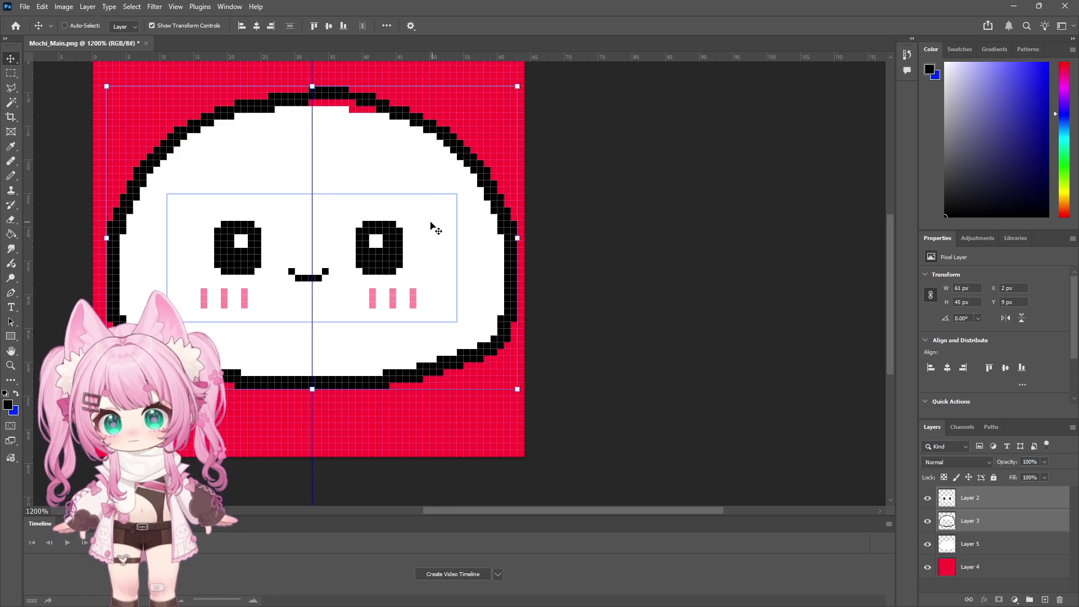
pyautogui.moveTo(313, 229); pyautogui.dragTo(302, 231)
pyautogui.scroll(2, 360, 259)
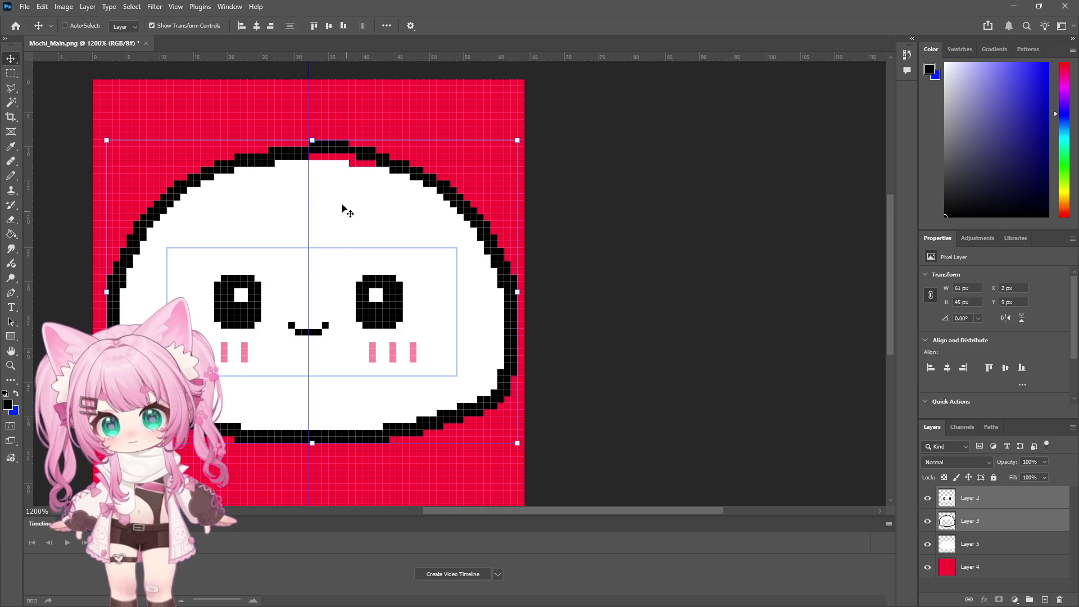
pyautogui.click(7, 75)
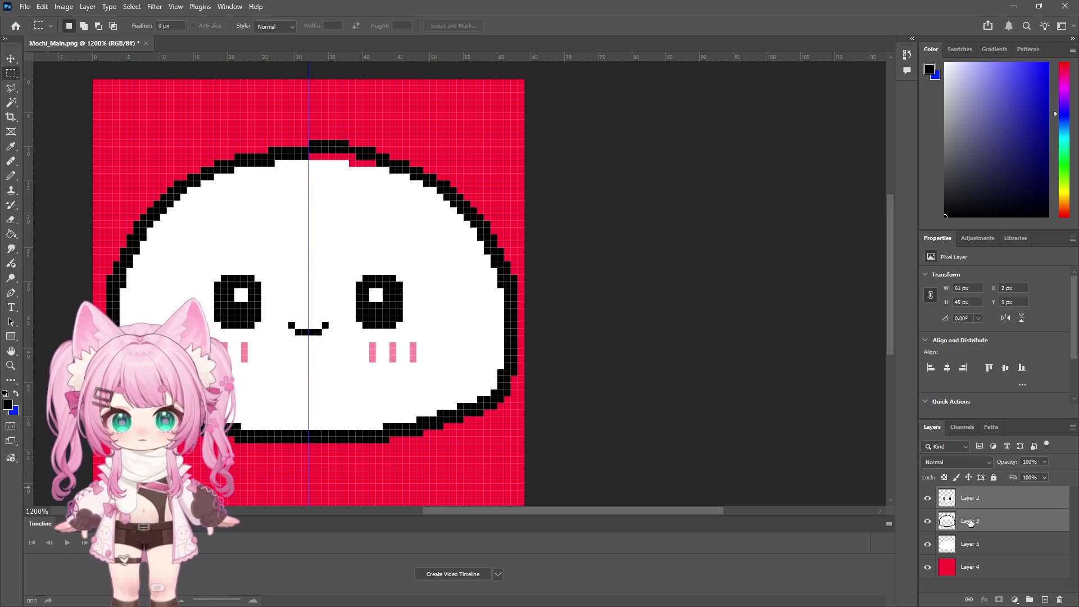
# Delete the left half of the outline, face and Layer 5 body layers
pyautogui.moveTo(93, 79)
pyautogui.mouseDown()
pyautogui.moveTo(309, 422)
pyautogui.moveTo(311, 465)
pyautogui.mouseUp()
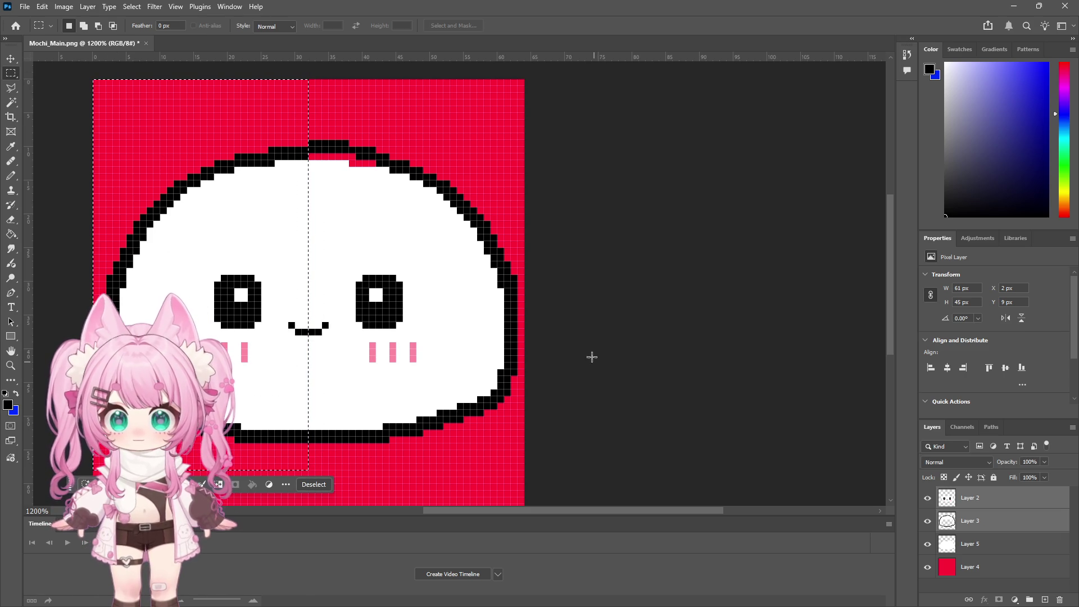
pyautogui.click(968, 523)
pyautogui.press('Delete')
pyautogui.click(981, 505)
pyautogui.press('Delete')
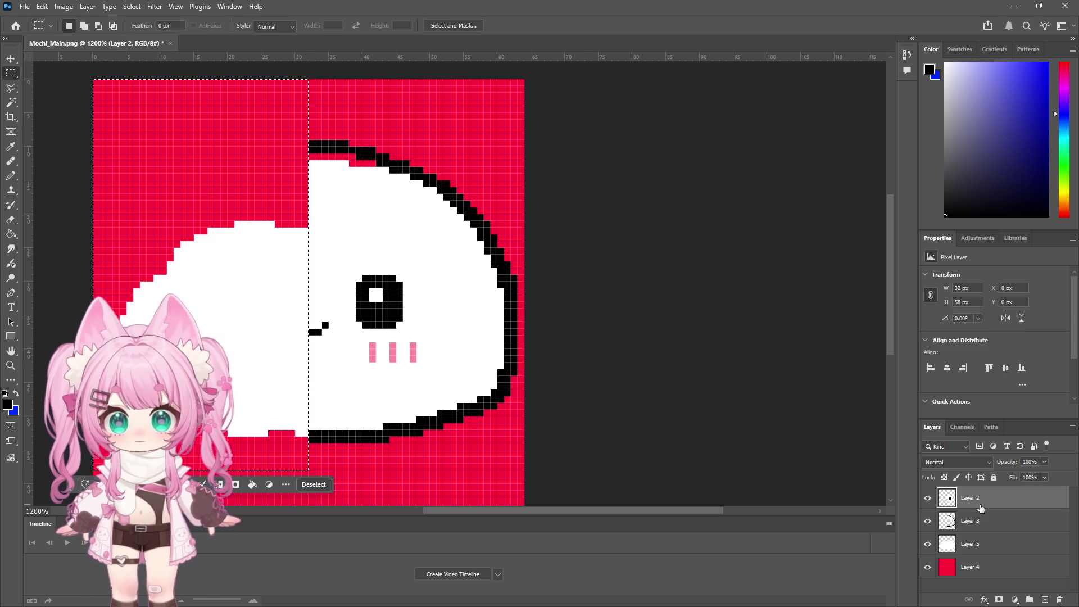
pyautogui.click(978, 548)
pyautogui.press('Delete')
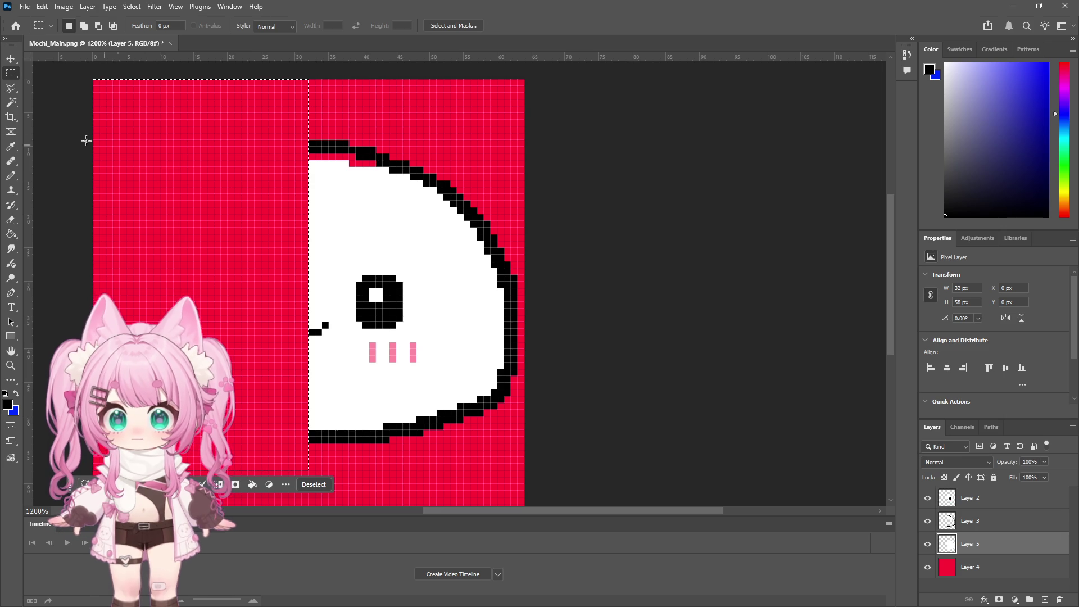
pyautogui.hotkey('ctrl', 'd')
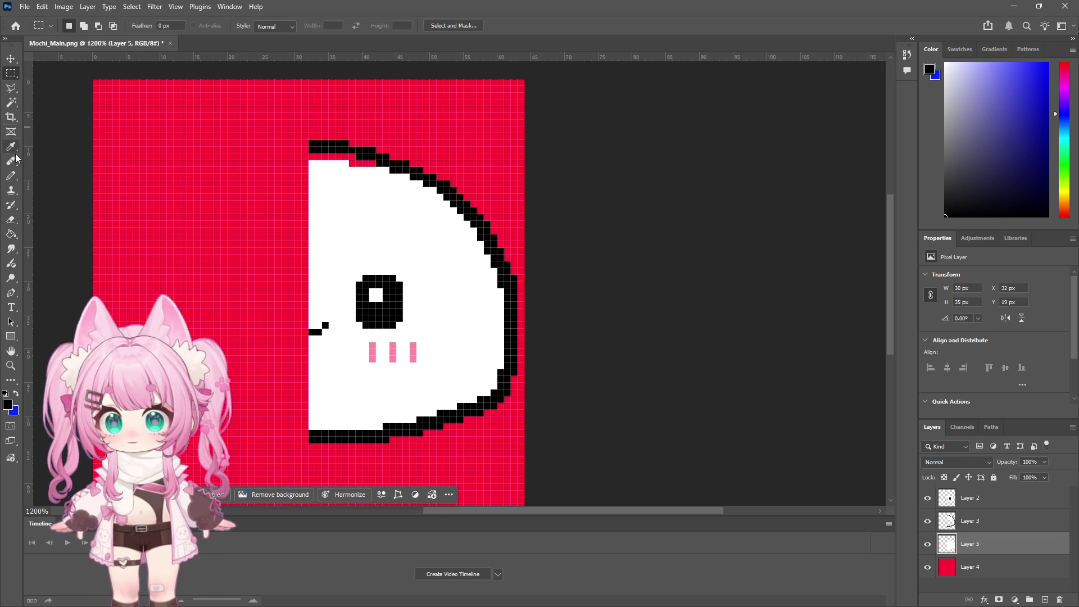
# Pencil a white pixel row just under the top outline
pyautogui.press('b')
pyautogui.moveTo(945, 163); pyautogui.dragTo(907, 26)
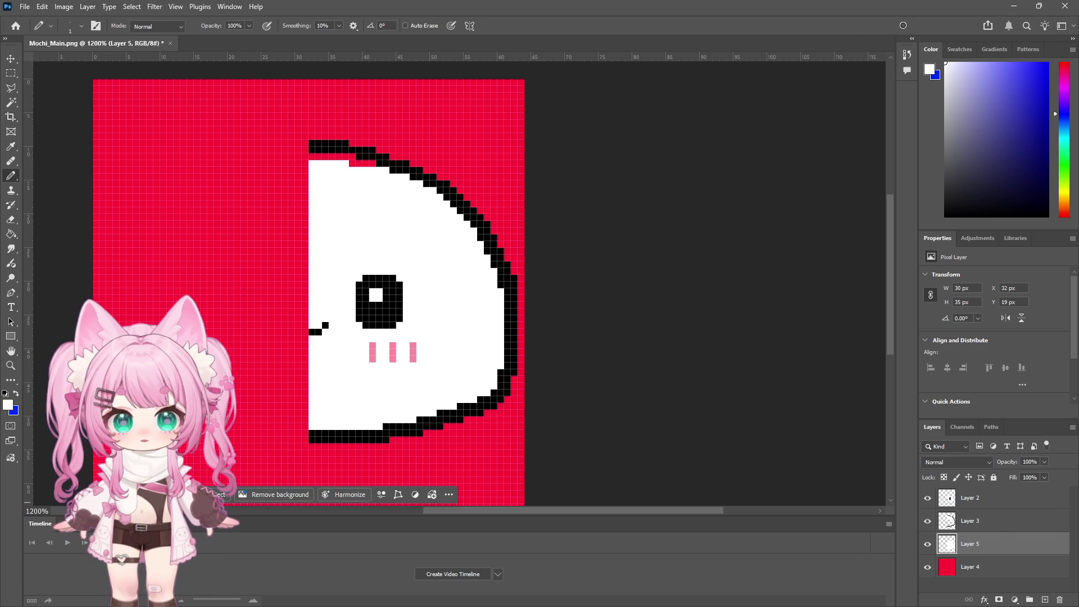
pyautogui.moveTo(312, 157); pyautogui.dragTo(369, 164)
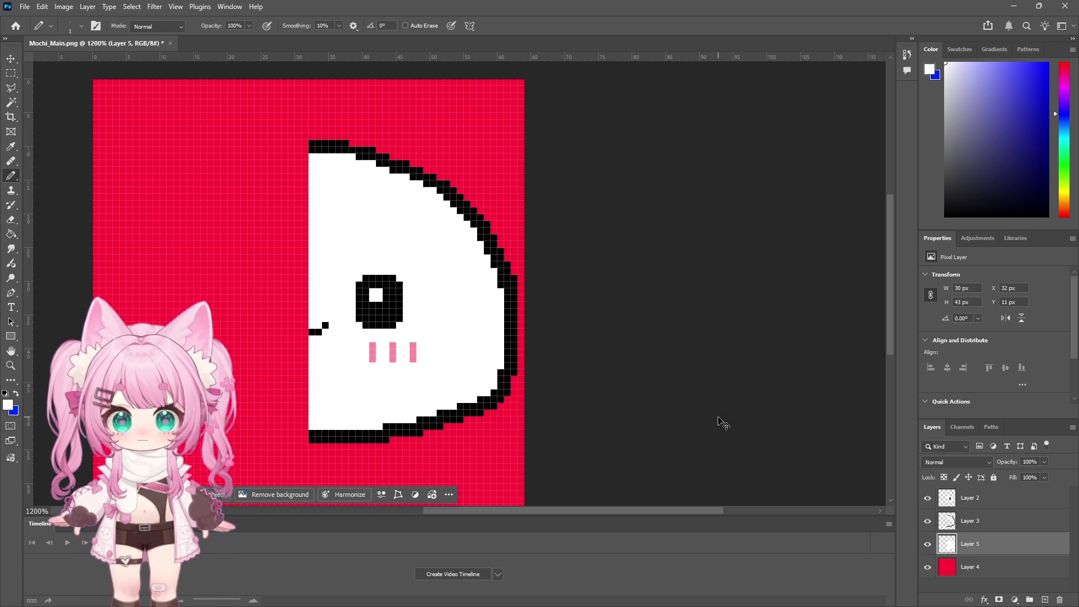
# Merge the three drawing layers into Layer 2
pyautogui.click(991, 504)
pyautogui.keyDown('shift'); pyautogui.click(989, 548); pyautogui.keyUp('shift')
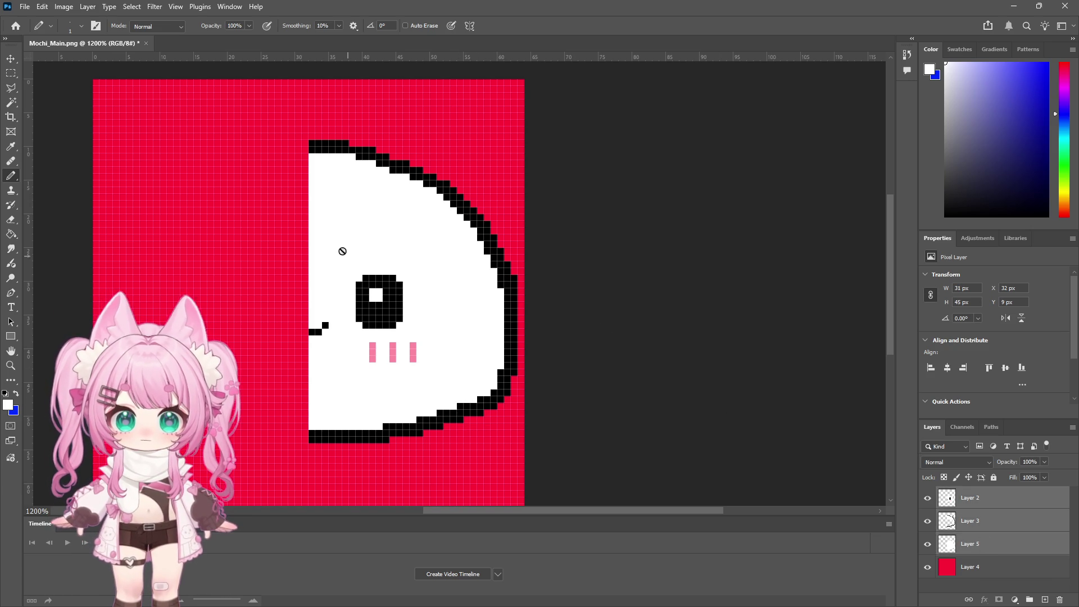
pyautogui.click(87, 6)
pyautogui.click(112, 436)
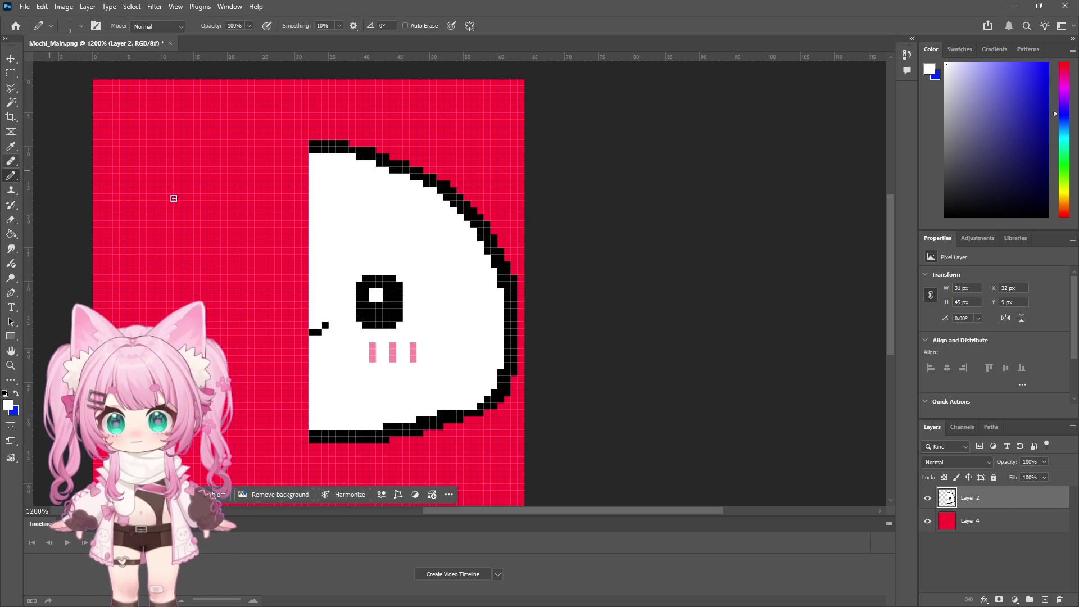
# Add a black lower-right corner pixel, whiten four bottom-outline pixels, then marquee the half face
pyautogui.moveTo(1028, 161); pyautogui.dragTo(946, 217)
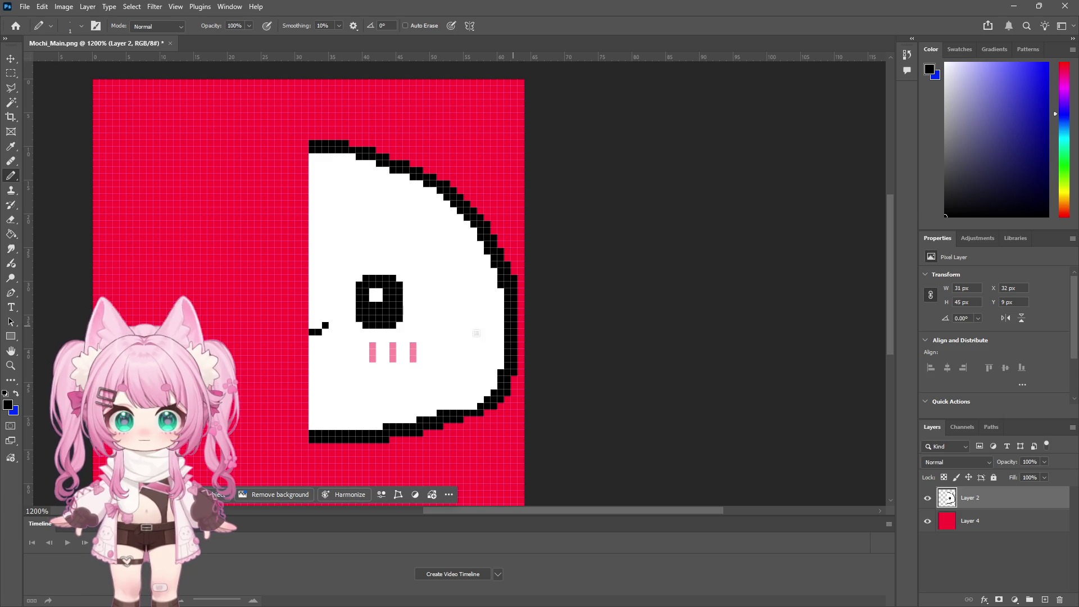
pyautogui.click(480, 418)
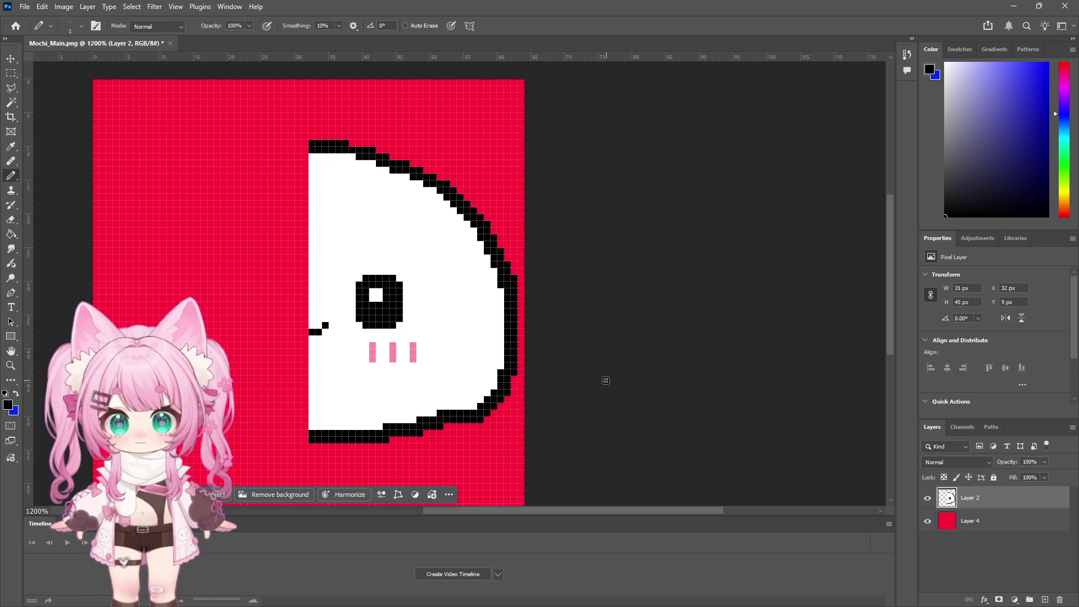
pyautogui.scroll(-3, 607, 380)
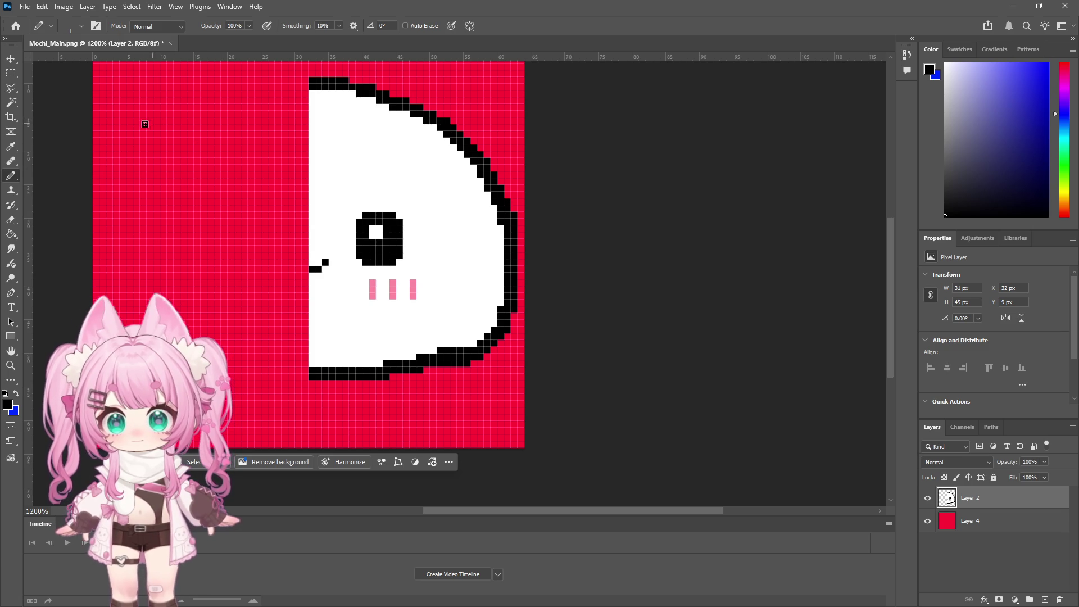
pyautogui.click(11, 146)
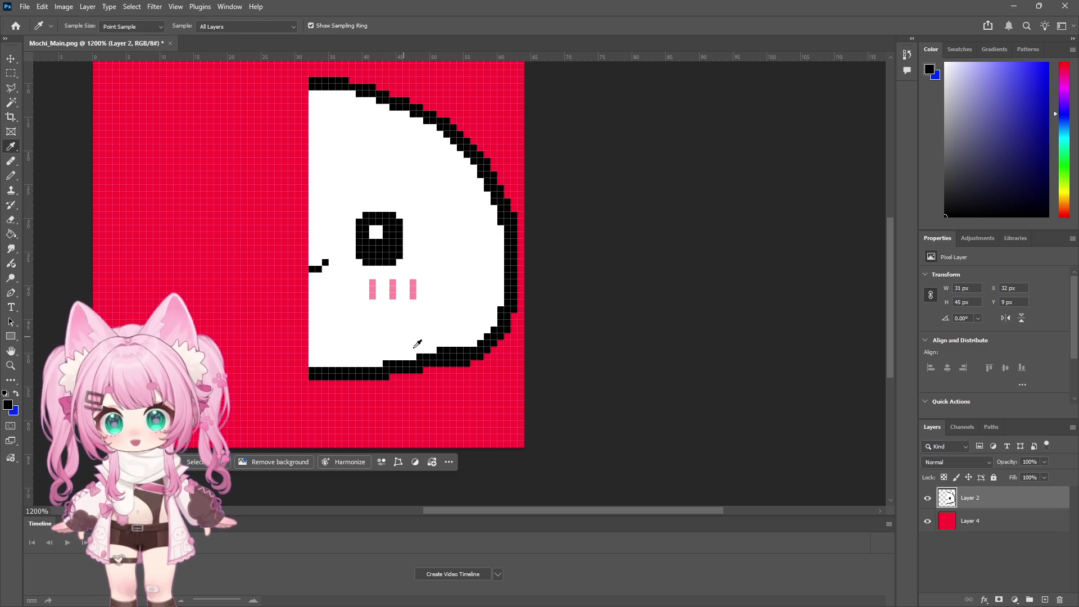
pyautogui.click(377, 320)
pyautogui.click(11, 176)
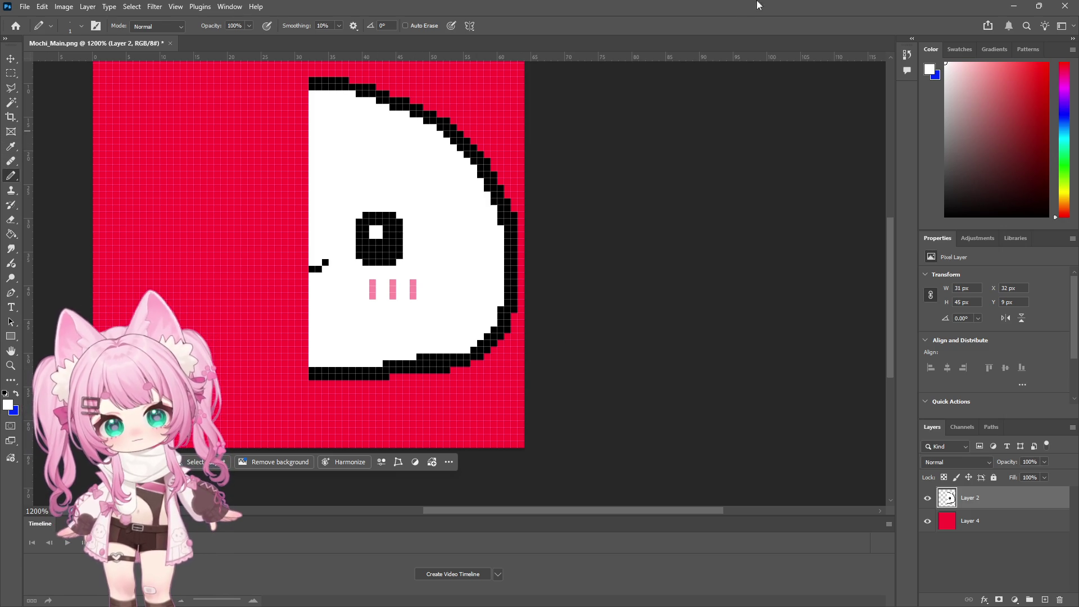
pyautogui.moveTo(422, 357); pyautogui.dragTo(440, 357)
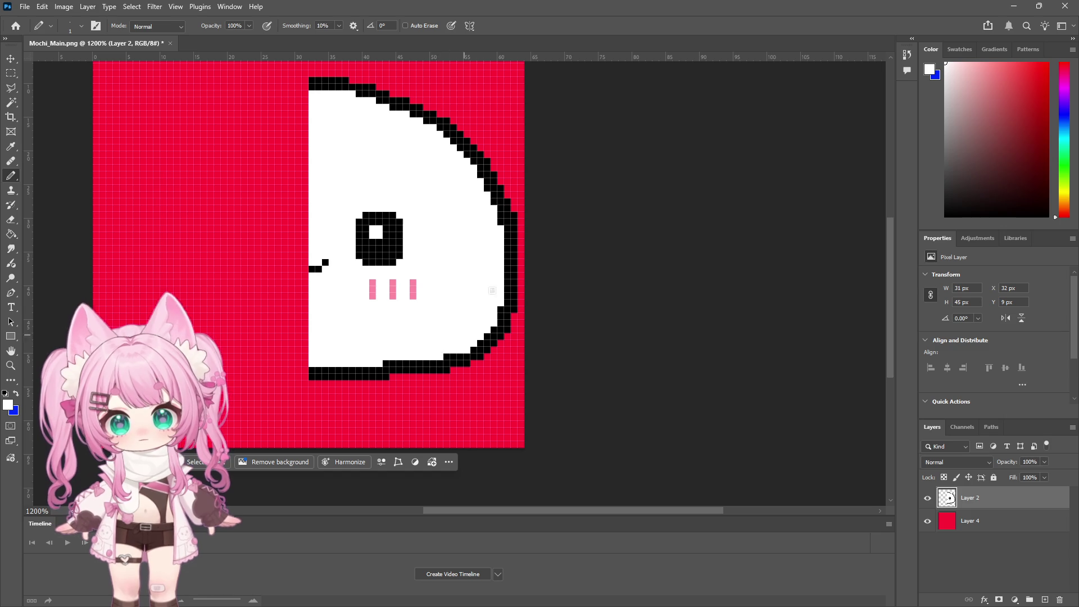
pyautogui.scroll(2, 551, 254)
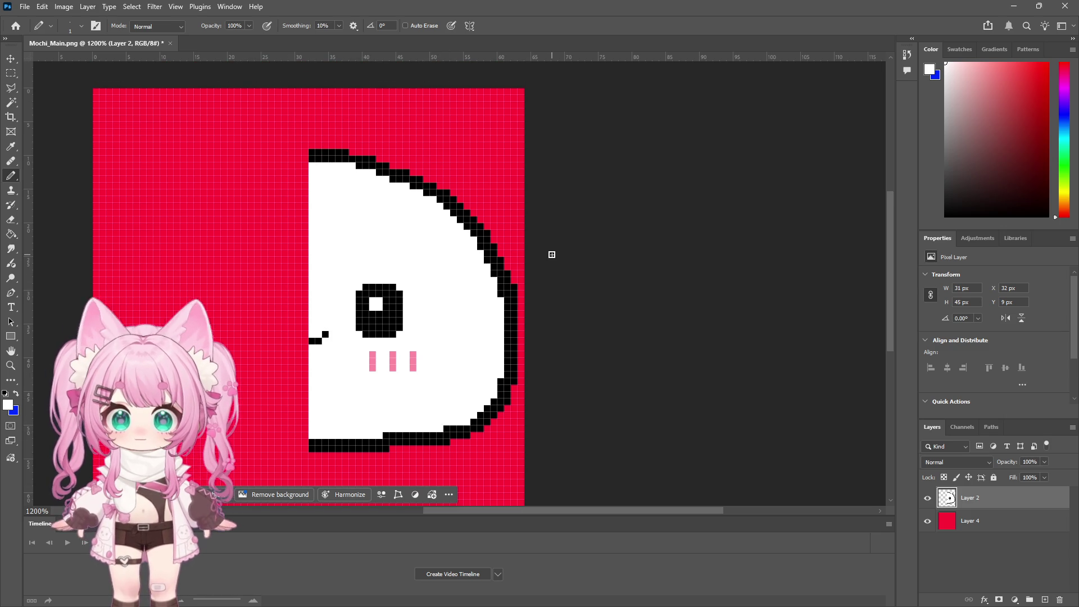
pyautogui.press('m')
pyautogui.moveTo(296, 122)
pyautogui.mouseDown()
pyautogui.moveTo(598, 397)
pyautogui.moveTo(575, 455)
pyautogui.moveTo(569, 450)
pyautogui.mouseUp()
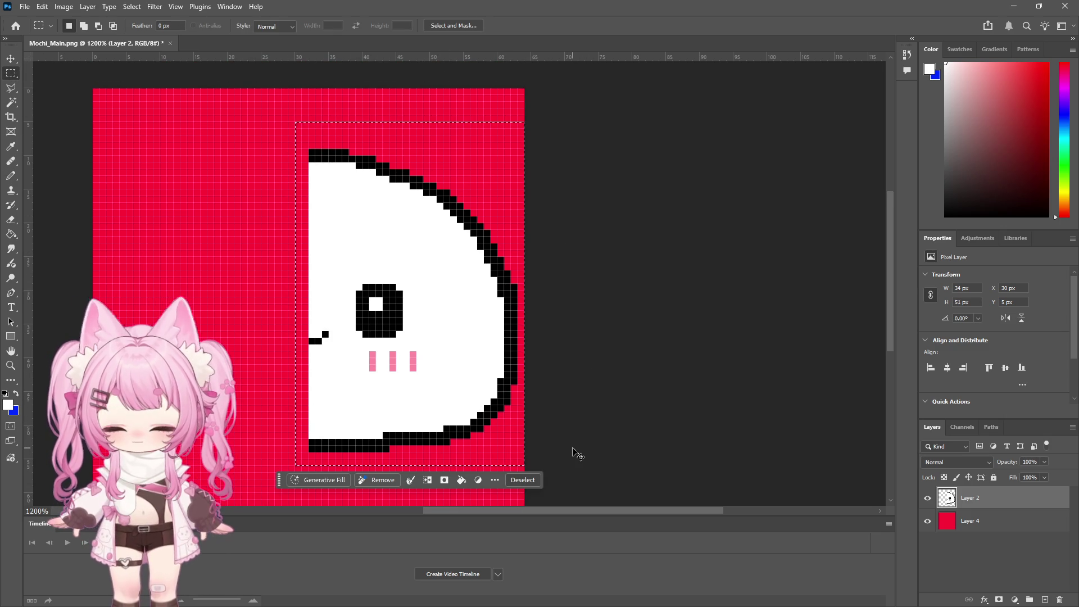
# Copy the half face to Layer 5, flip it horizontally and slide it left to join the halves
pyautogui.hotkey('ctrl', 'j')
pyautogui.hotkey('ctrl', 'Left')
pyautogui.hotkey('ctrl', 'Up')
pyautogui.click(42, 6)
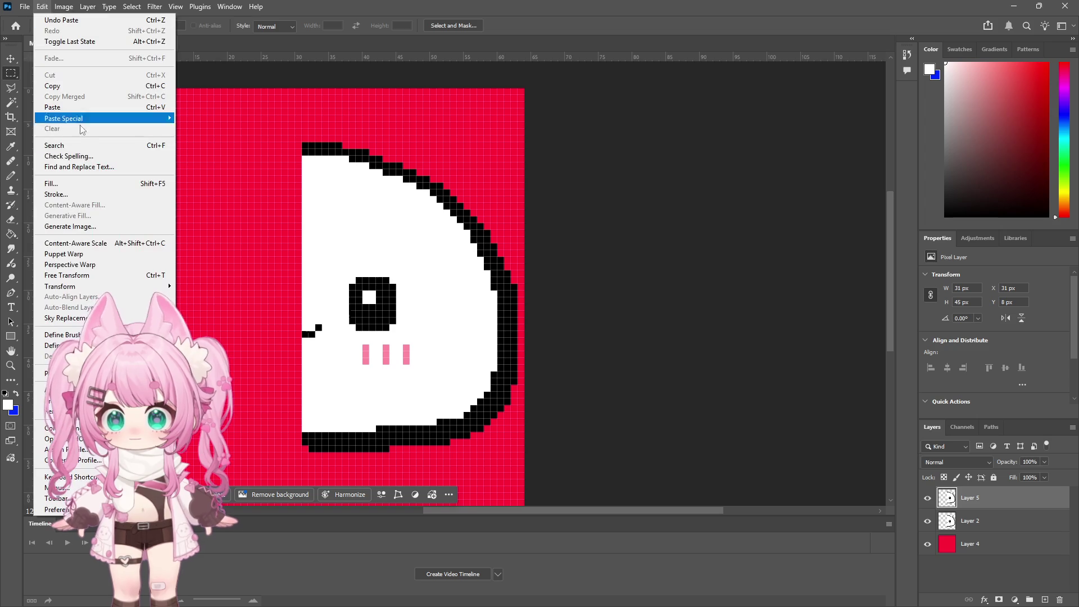
pyautogui.moveTo(84, 286)
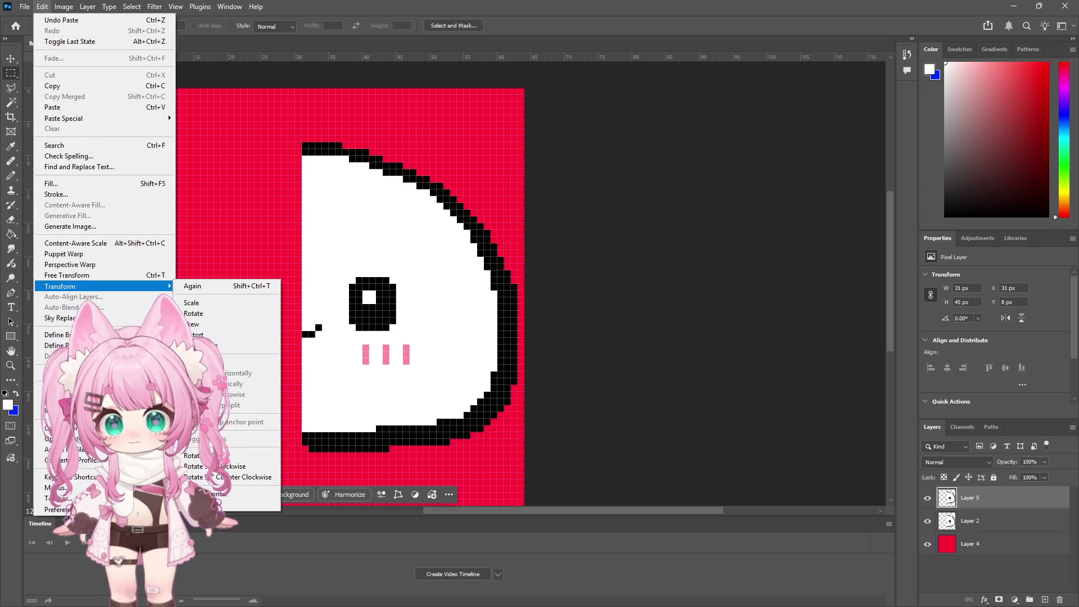
pyautogui.click(242, 494)
pyautogui.click(11, 58)
pyautogui.moveTo(421, 296)
pyautogui.mouseDown()
pyautogui.moveTo(217, 302)
pyautogui.moveTo(227, 298)
pyautogui.mouseUp()
pyautogui.press('m')
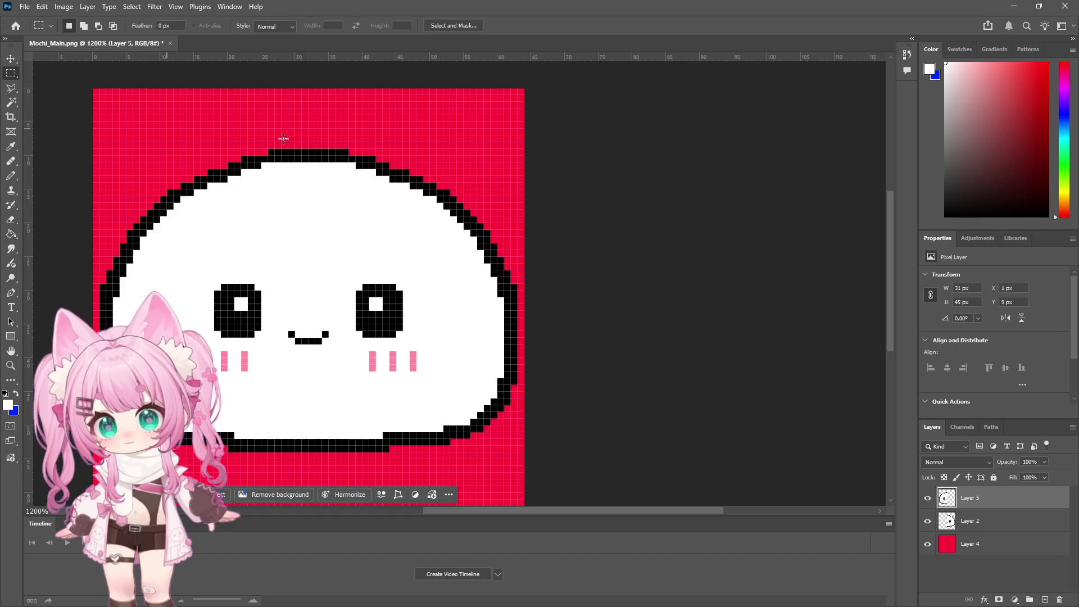
pyautogui.press('z')
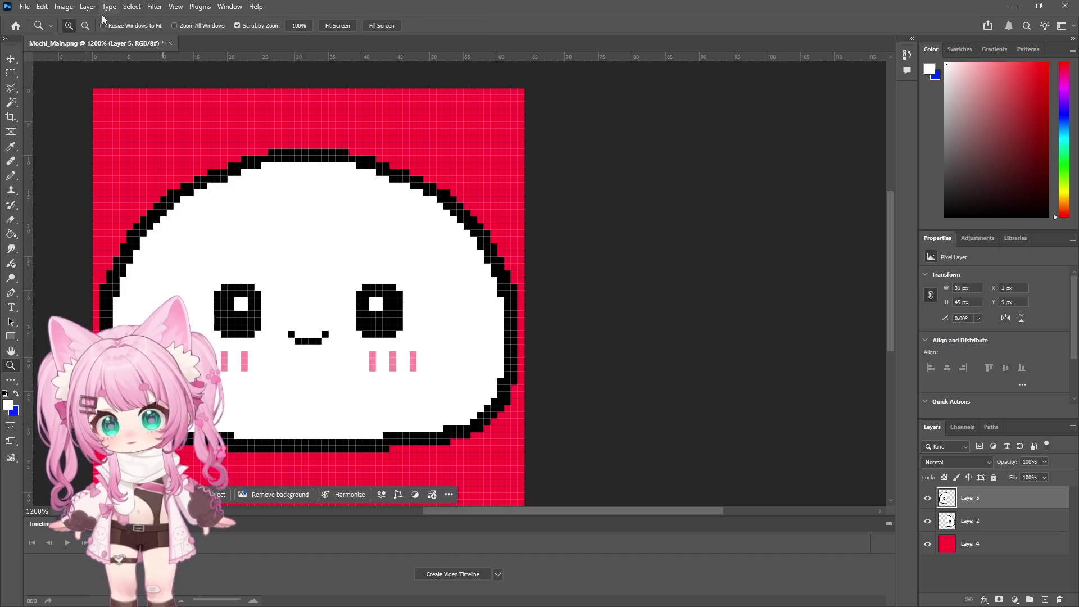
pyautogui.scroll(-8, 526, 298)
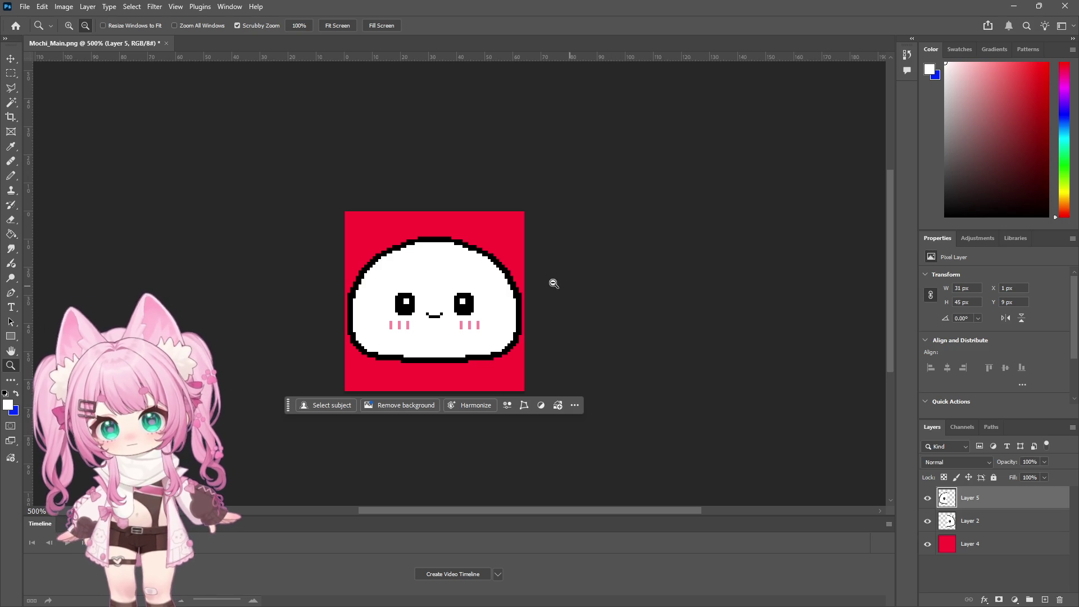
pyautogui.click(68, 25)
# Touch up the mochi's top outline, zoom out to the full sprite and hide red Layer 4
pyautogui.moveTo(458, 231); pyautogui.dragTo(457, 231)
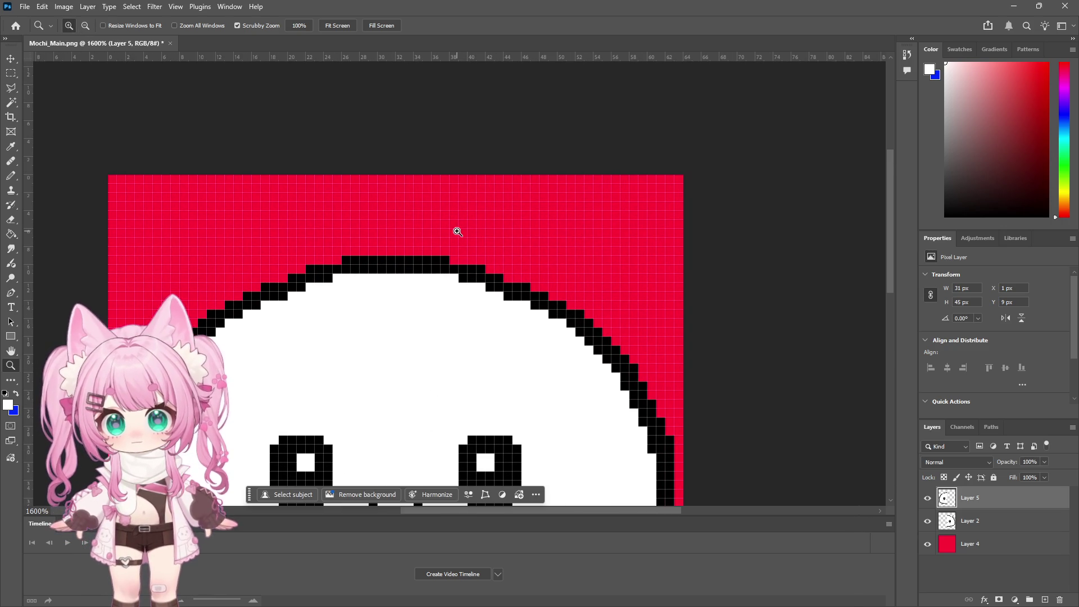
pyautogui.click(12, 175)
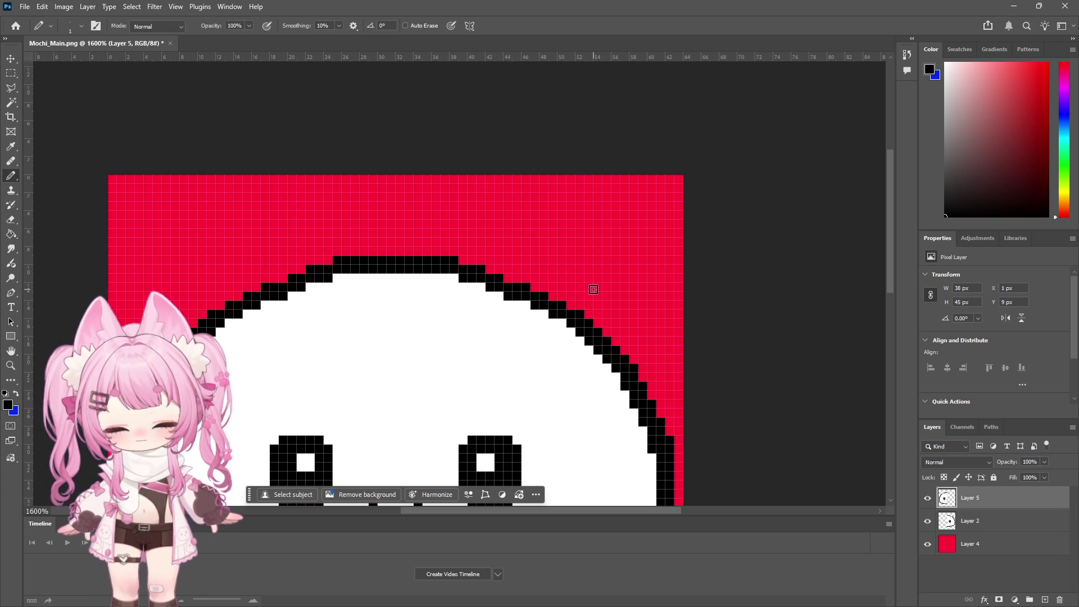
pyautogui.click(10, 367)
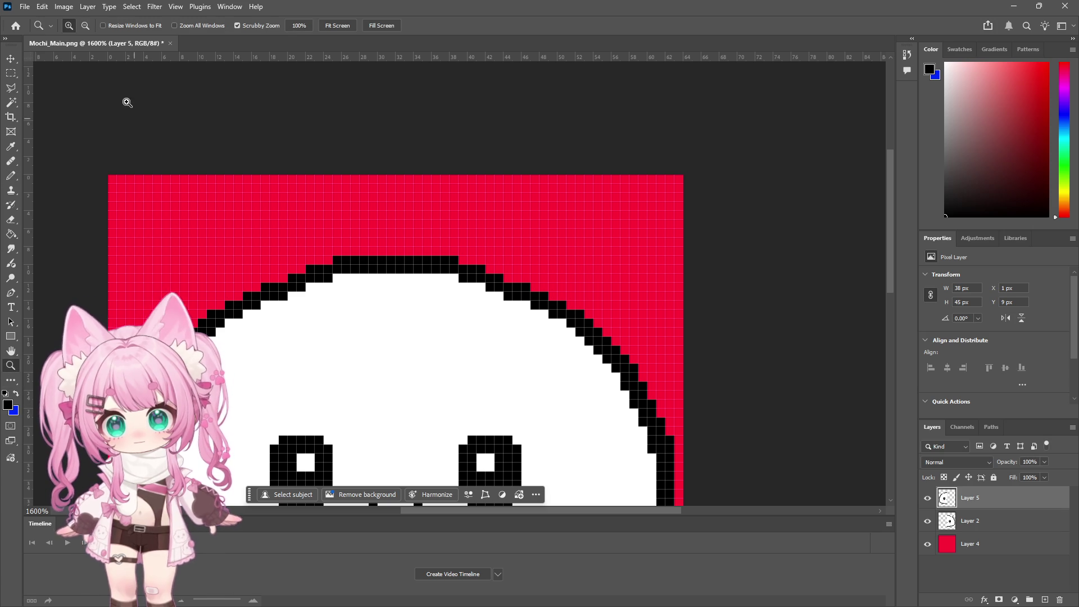
pyautogui.keyDown('alt'); pyautogui.click(423, 267); pyautogui.keyUp('alt')
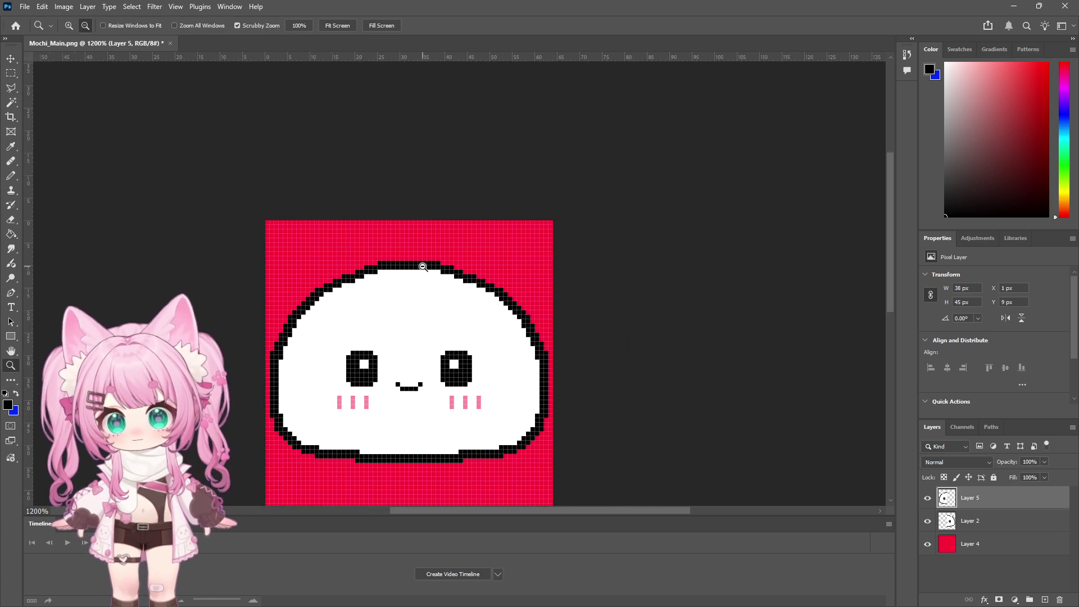
pyautogui.keyDown('alt'); pyautogui.click(453, 279); pyautogui.keyUp('alt')
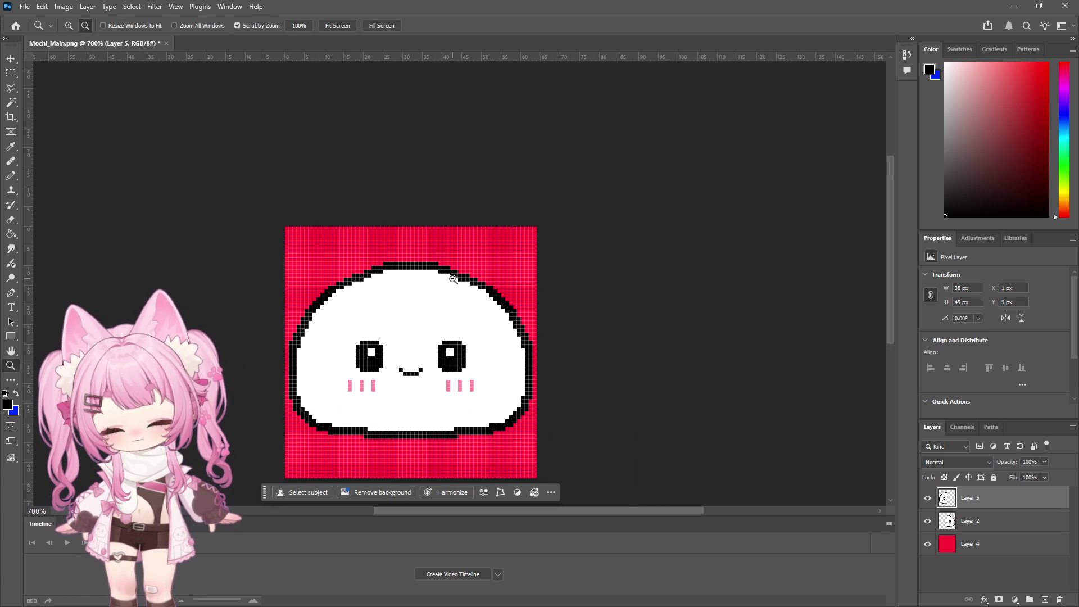
pyautogui.scroll(-1, 450, 282)
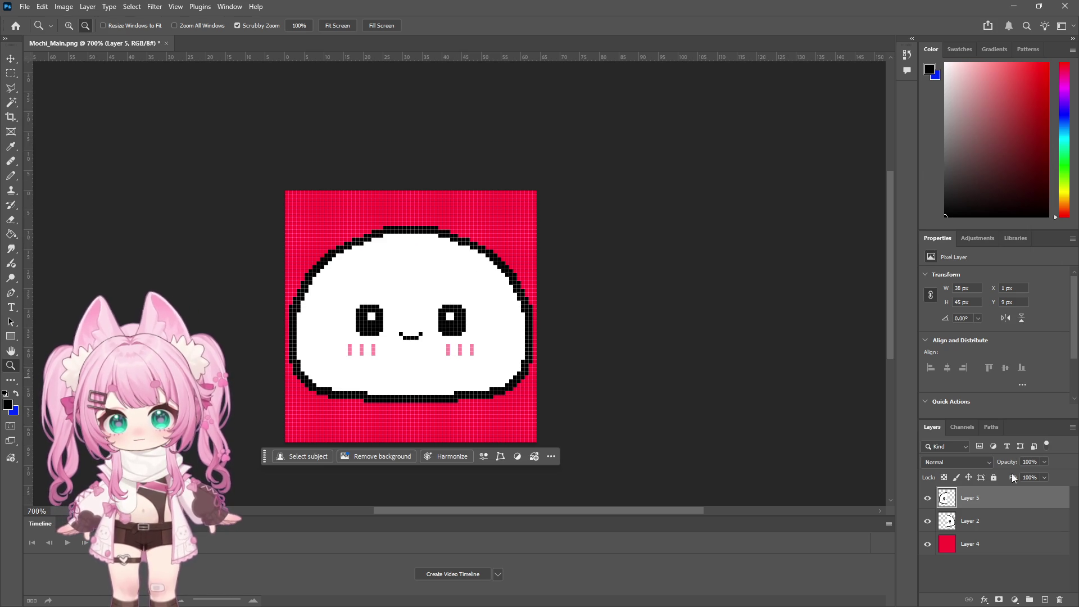
pyautogui.click(928, 544)
# Save a PNG copy of the mochi sprite with default PNG options, then minimize Photoshop
pyautogui.click(25, 7)
pyautogui.click(60, 155)
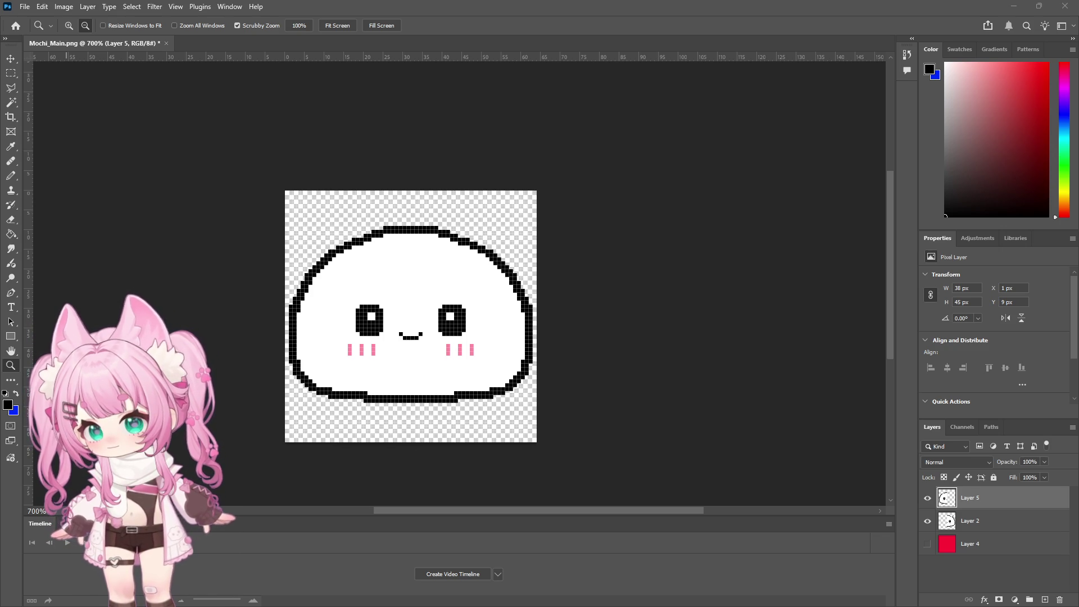
pyautogui.hotkey('ctrl', 's')
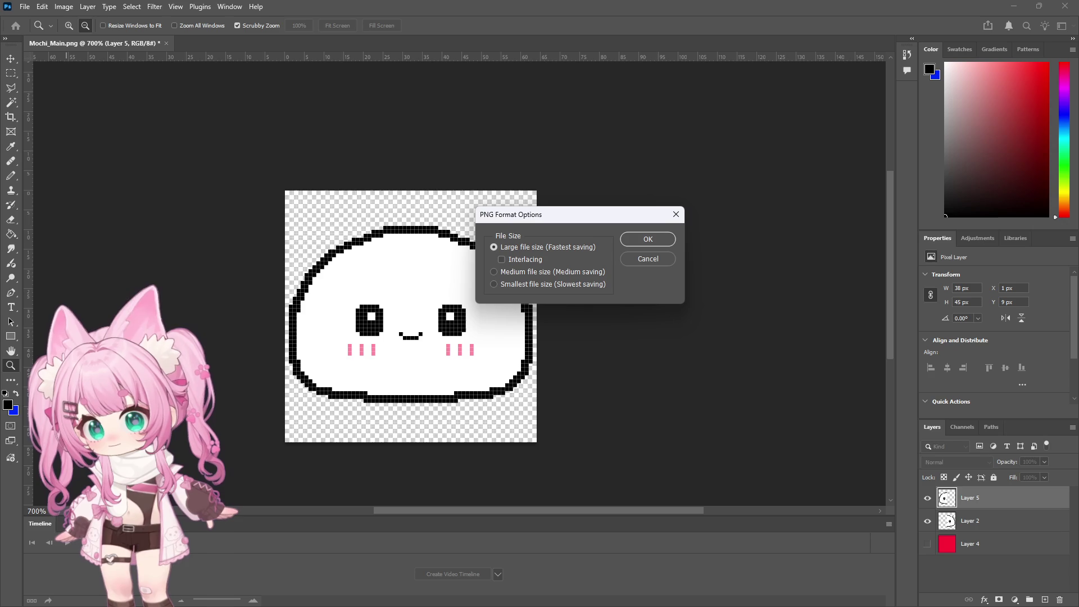
pyautogui.click(629, 240)
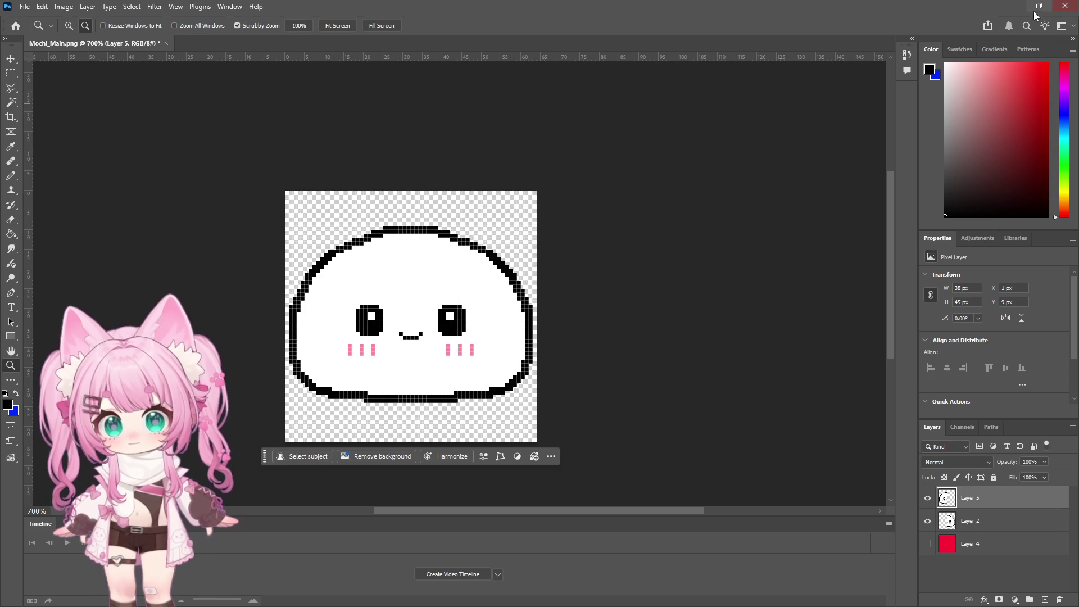
pyautogui.click(1014, 6)
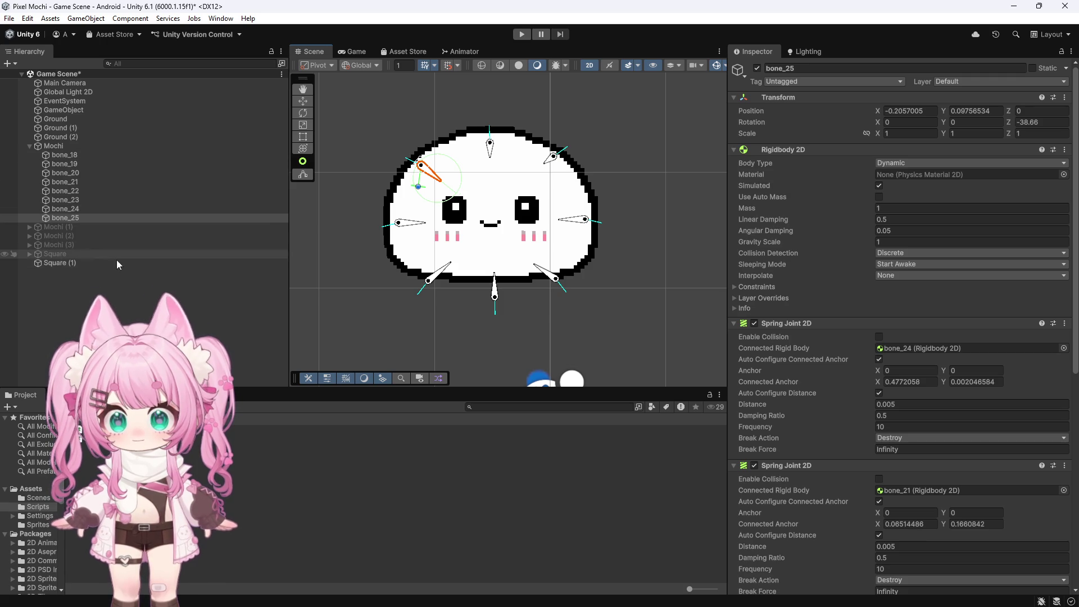
pyautogui.scroll(-5, 811, 427)
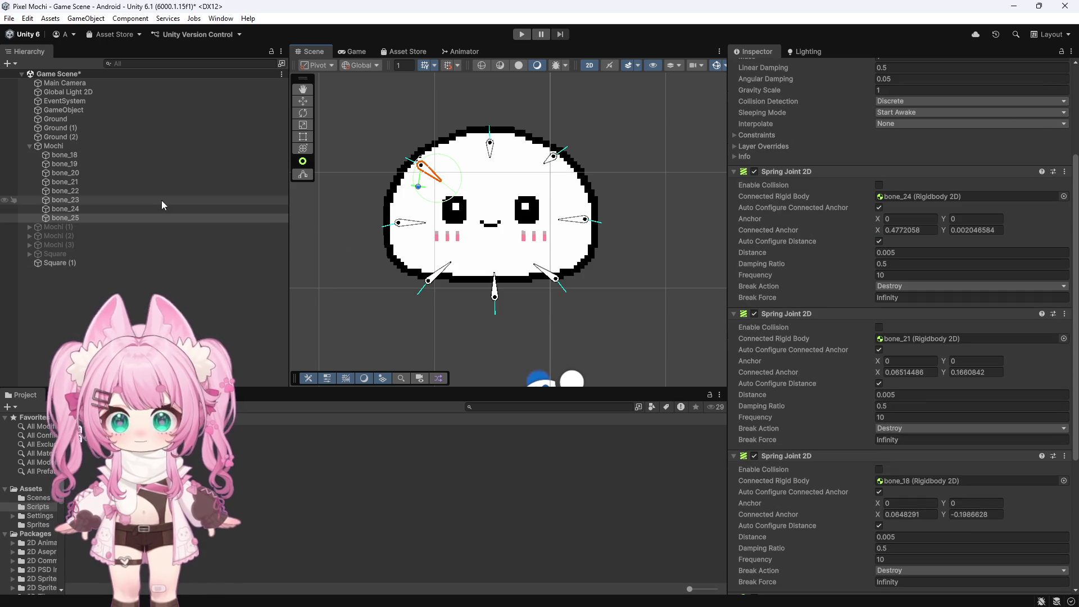
pyautogui.click(64, 146)
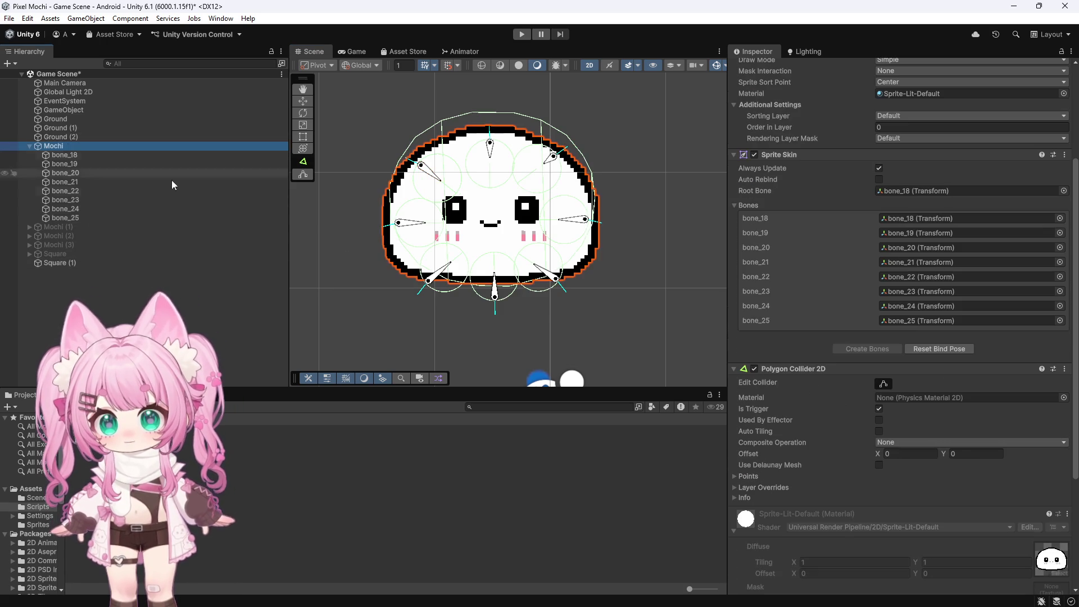
pyautogui.scroll(-4, 854, 352)
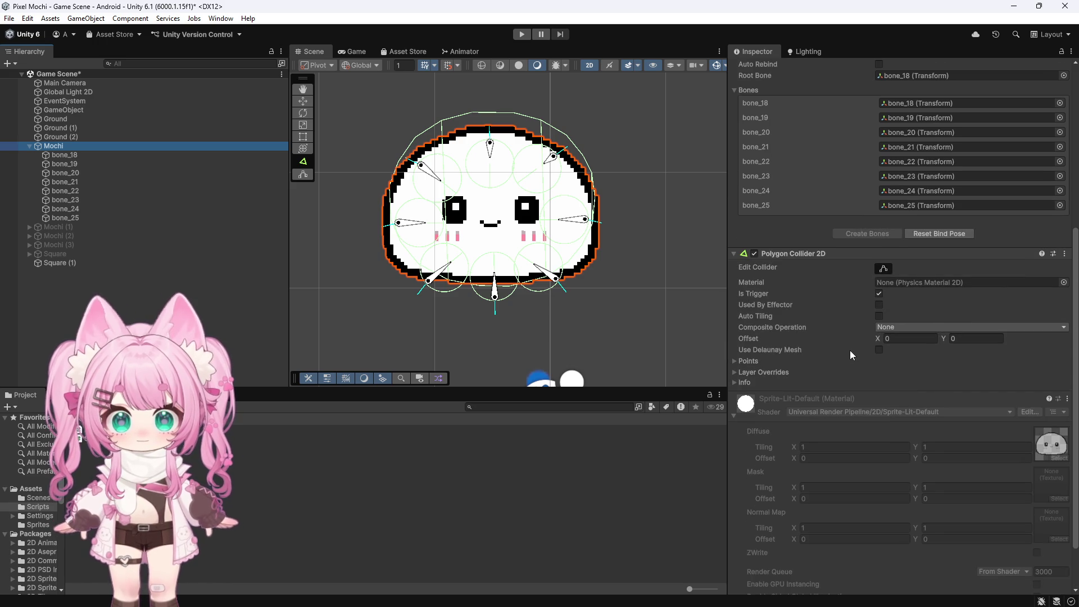
pyautogui.scroll(4, 850, 349)
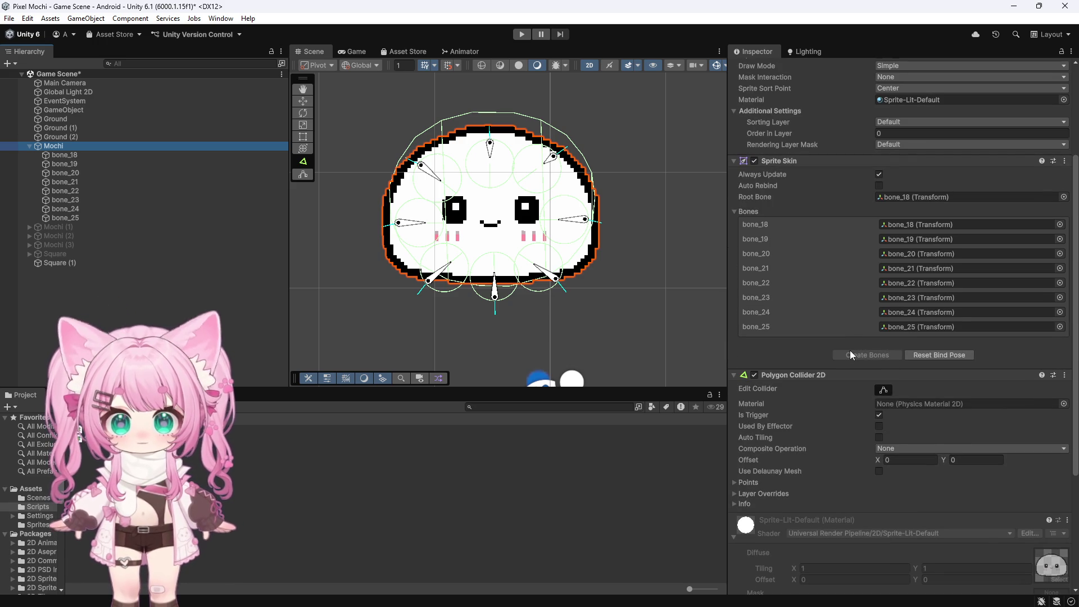
pyautogui.scroll(2, 520, 225)
pyautogui.scroll(1, 530, 255)
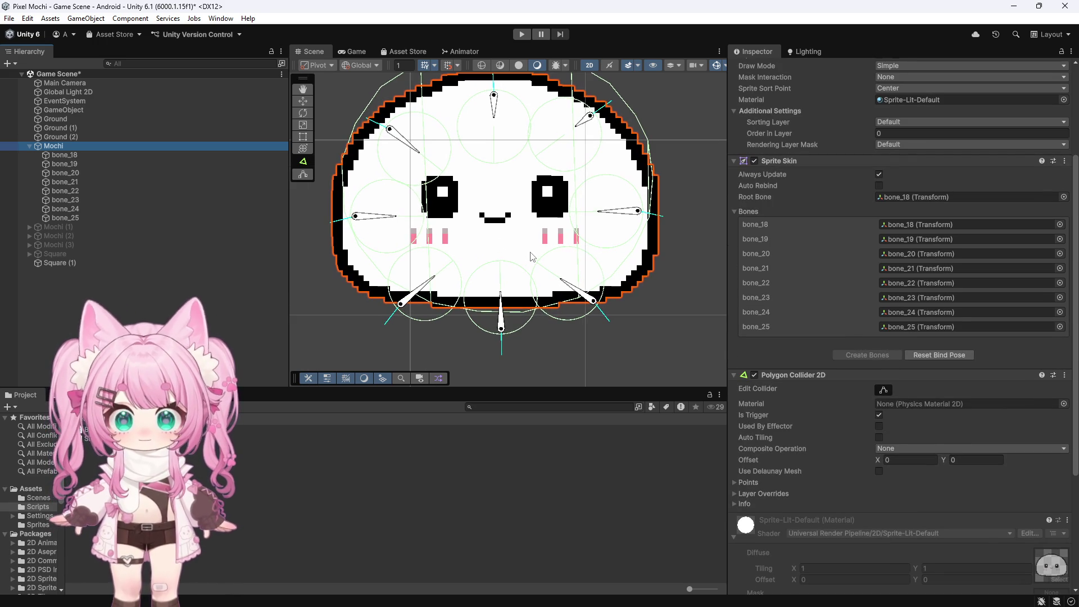
pyautogui.scroll(-3, 453, 339)
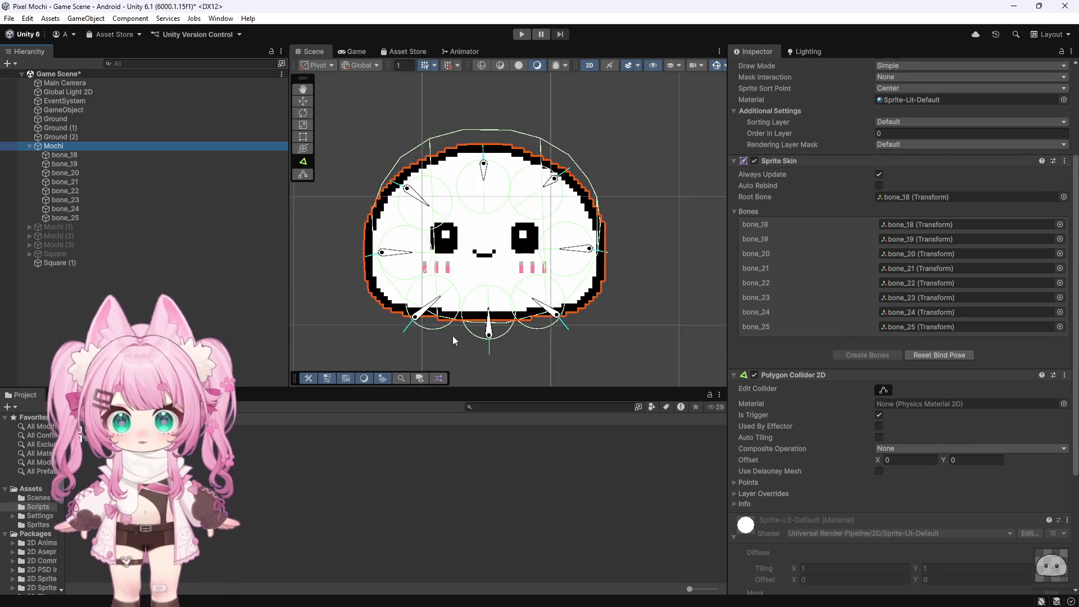
pyautogui.scroll(5, 835, 274)
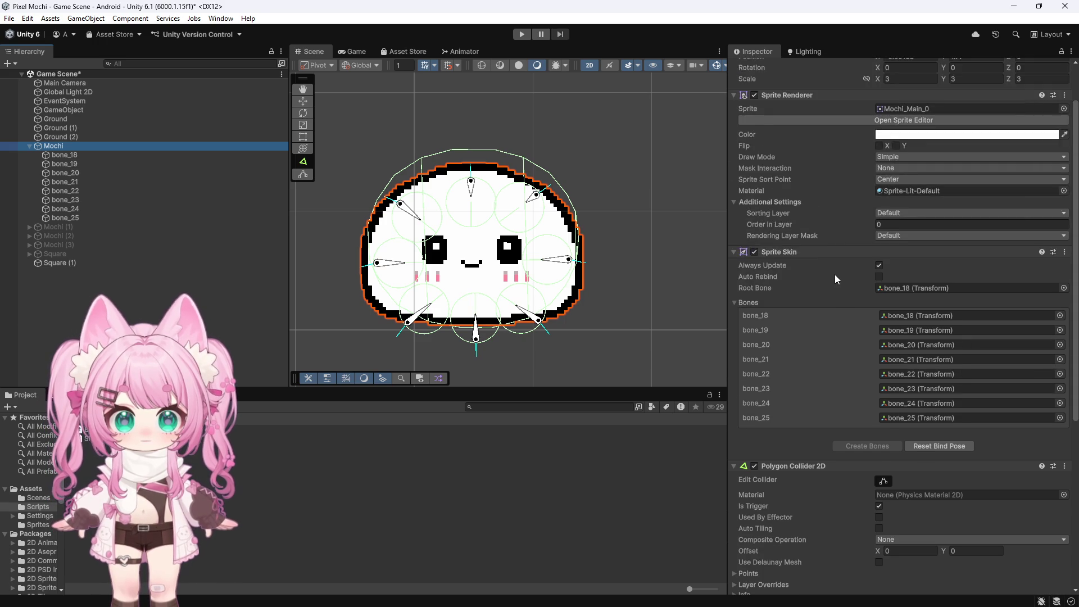
# Open the mochi sprite in the Sprite Editor's Skinning Editor, then close it
pyautogui.click(854, 148)
pyautogui.click(208, 91)
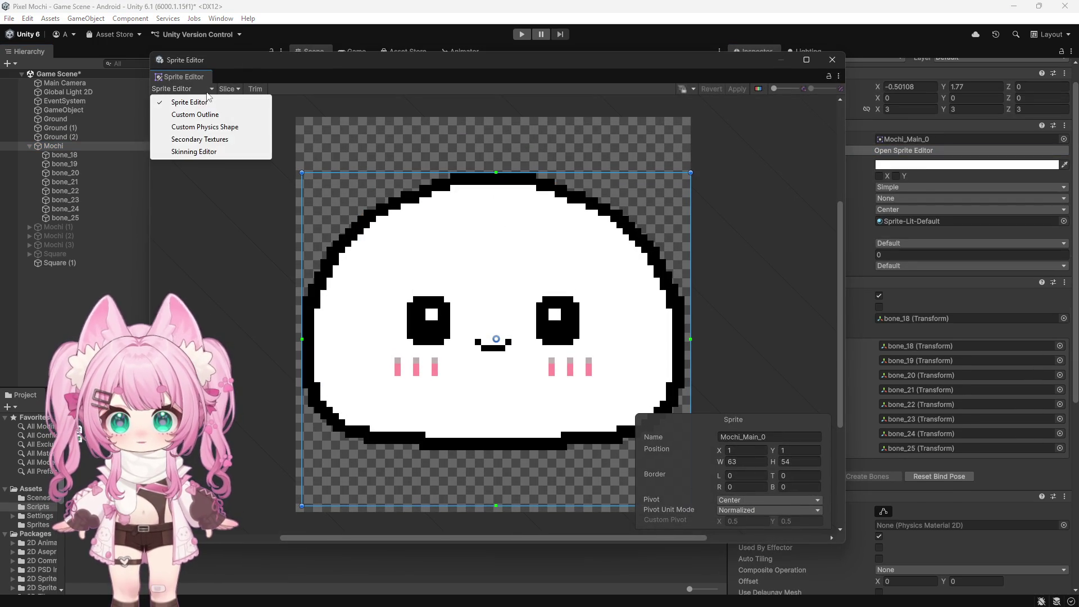
pyautogui.click(191, 152)
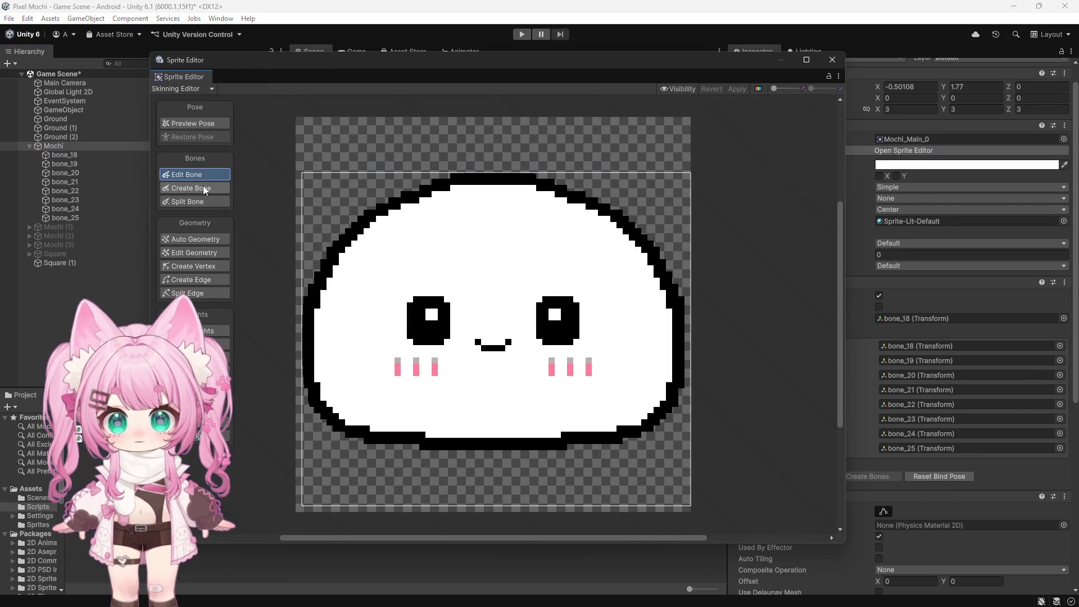
pyautogui.click(841, 63)
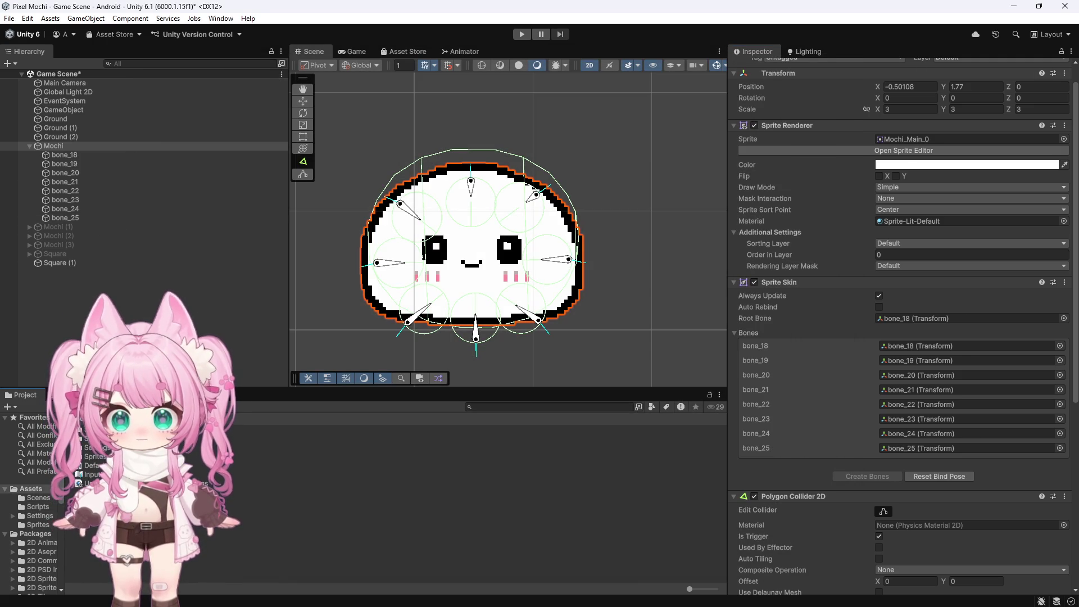
# In the Sprites folder, open Mochi_Main's Skinning Editor, try the Create and Edit Bone modes, and close
pyautogui.doubleClick(94, 457)
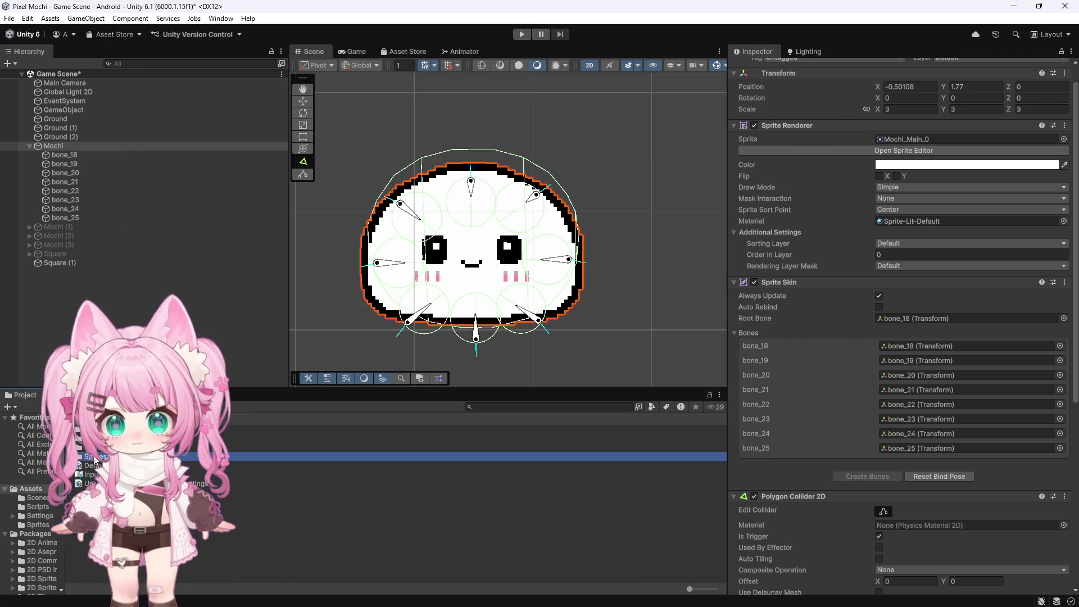
pyautogui.click(94, 439)
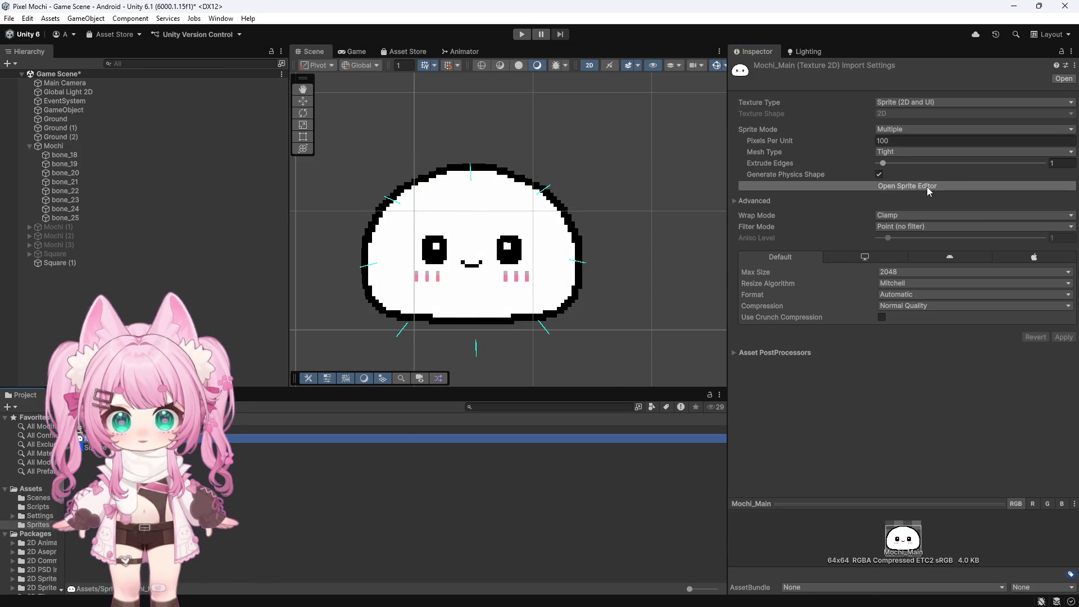
pyautogui.click(908, 186)
pyautogui.click(200, 91)
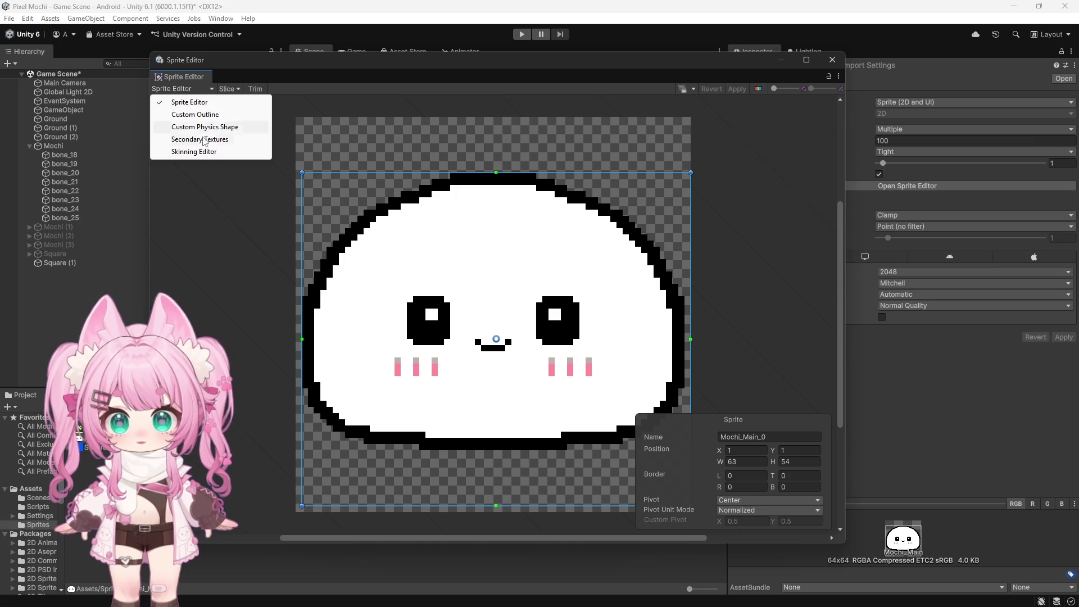
pyautogui.click(198, 153)
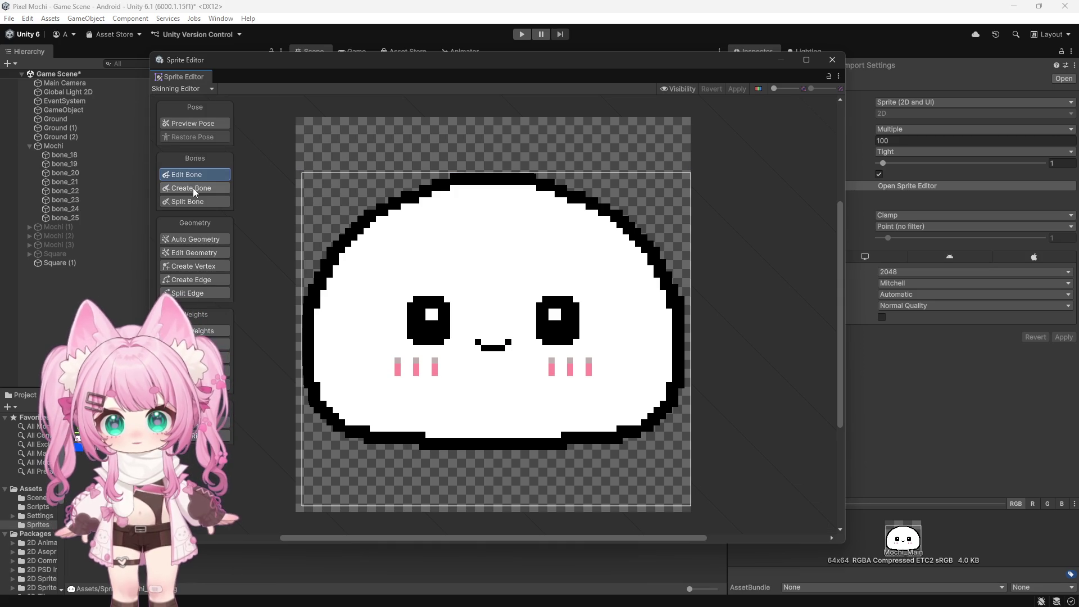
pyautogui.click(203, 188)
pyautogui.click(207, 177)
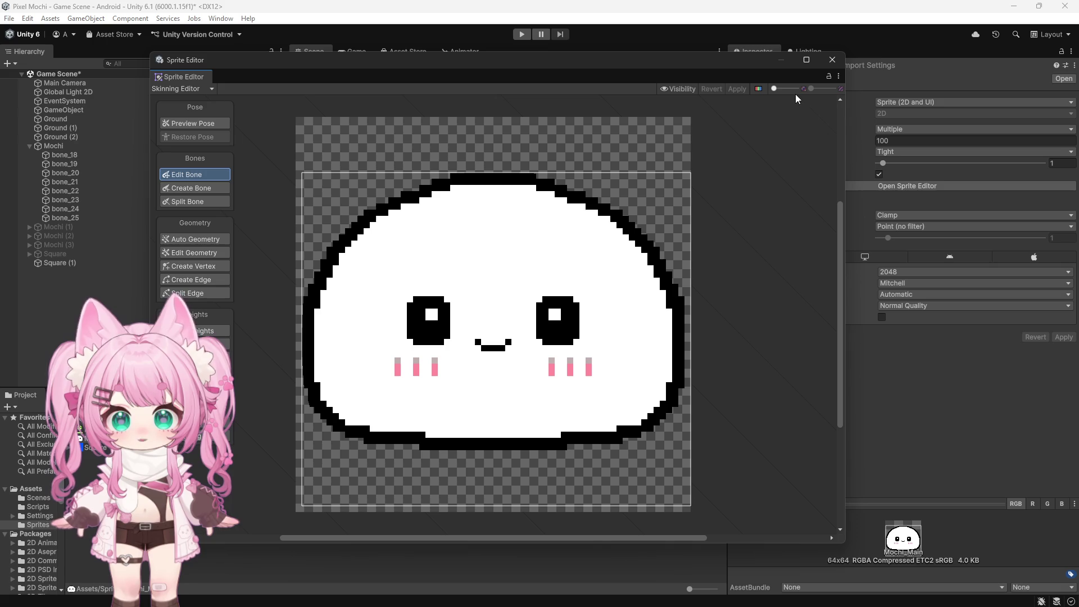
pyautogui.click(832, 60)
# Zoom in on the left cheek blush of Mochi_Main.png in Photoshop, then return to Unity
pyautogui.click(470, 596)
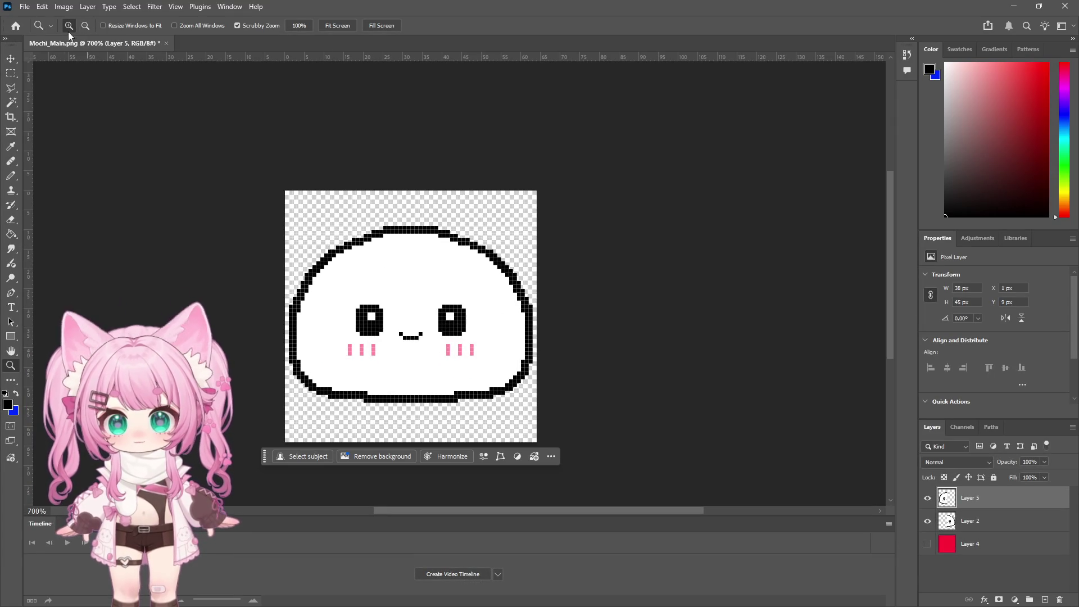
pyautogui.moveTo(373, 358); pyautogui.dragTo(373, 358)
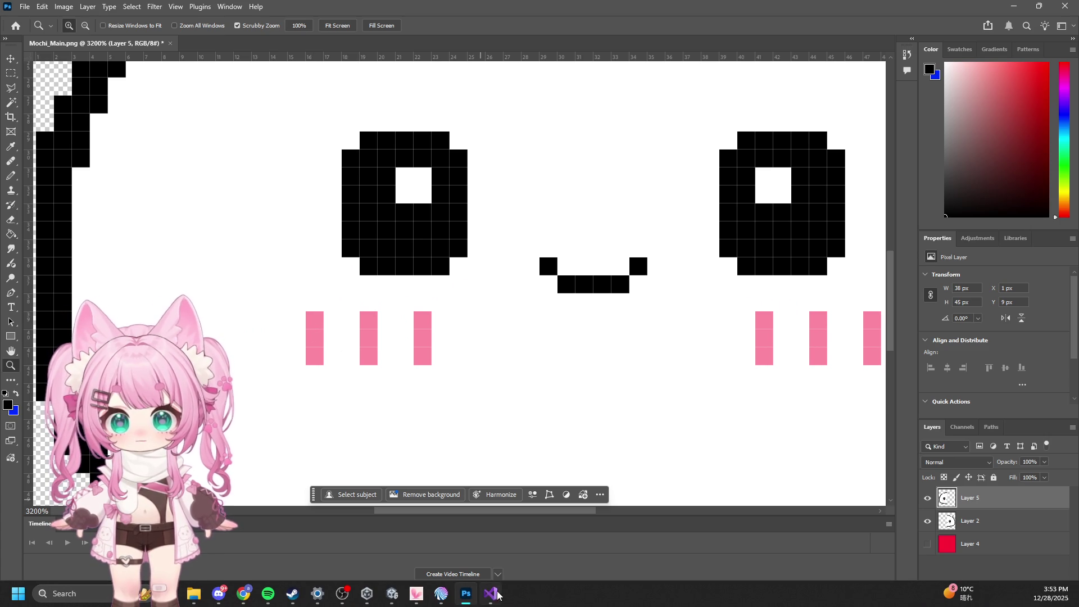
pyautogui.click(392, 594)
pyautogui.scroll(10, 410, 265)
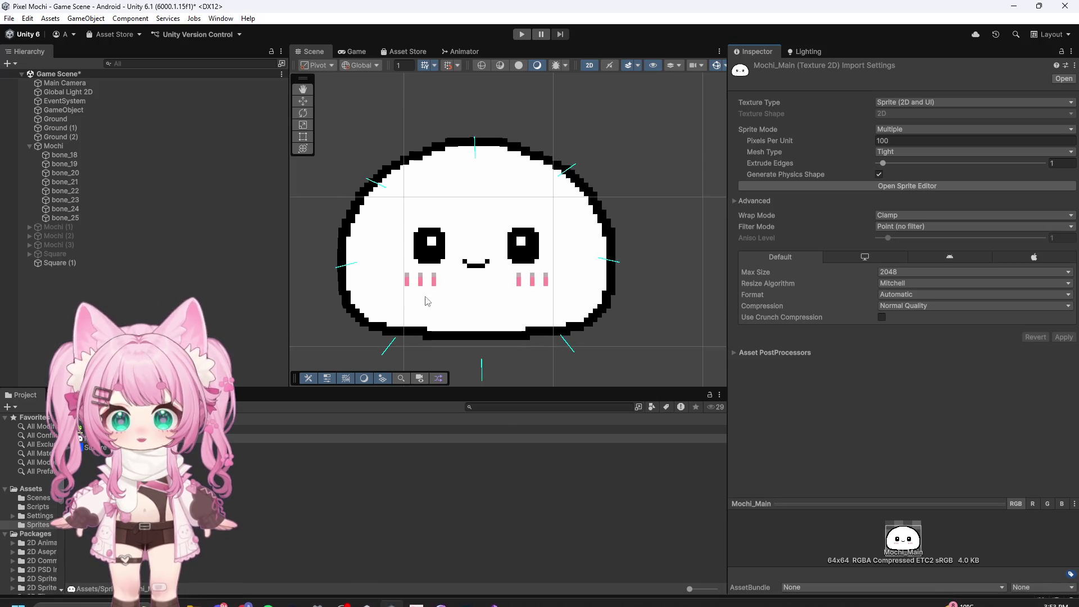
# Zoom the Scene view onto both mochi cheek blushes, then bring Photoshop back to the front
pyautogui.scroll(2, 409, 257)
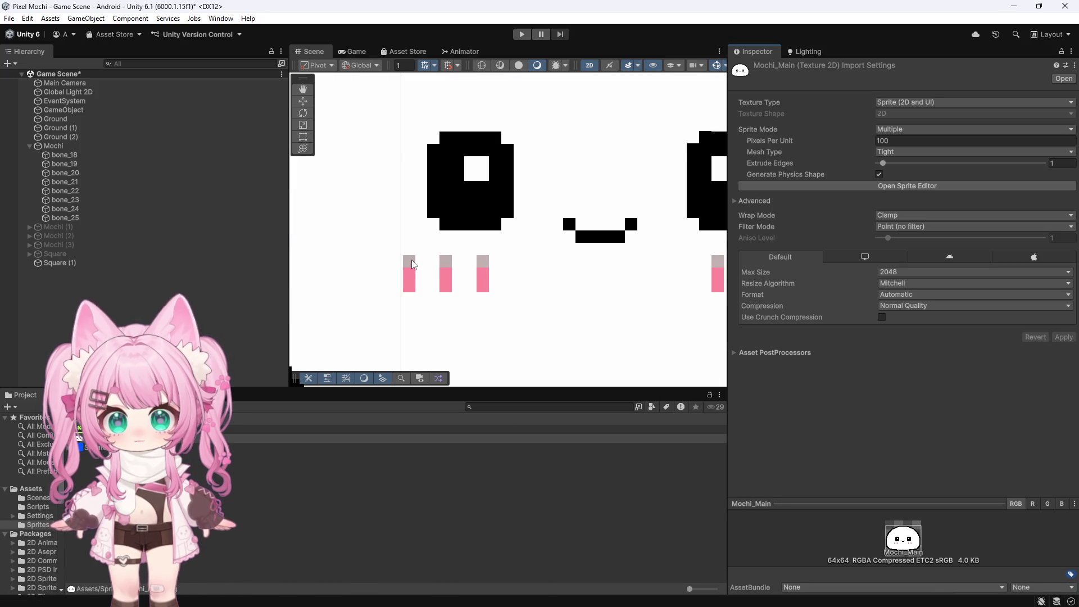
pyautogui.scroll(-5, 450, 264)
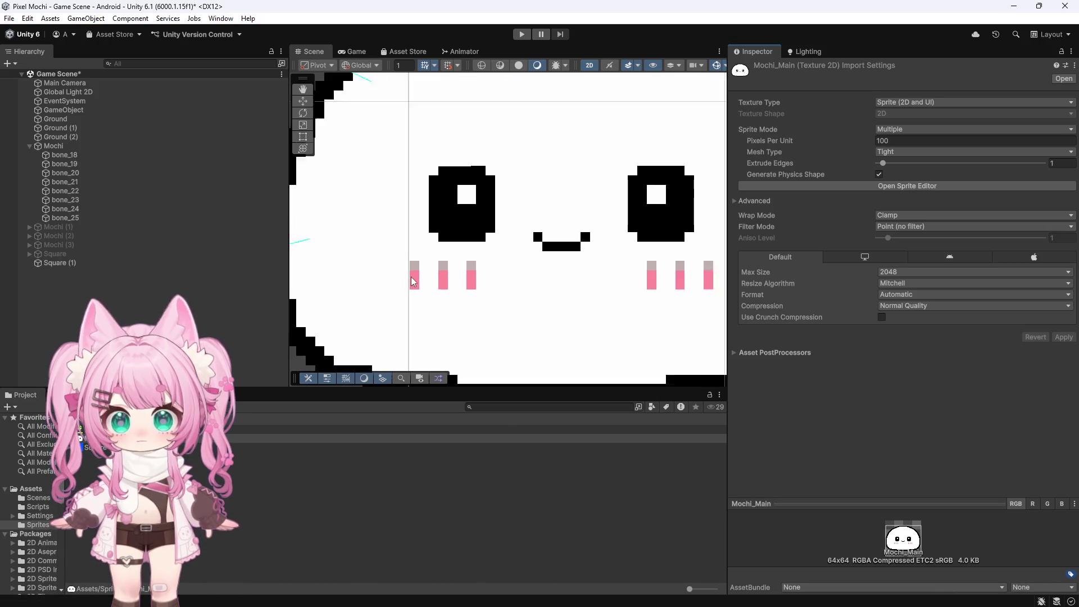
pyautogui.scroll(3, 586, 274)
pyautogui.scroll(2, 582, 273)
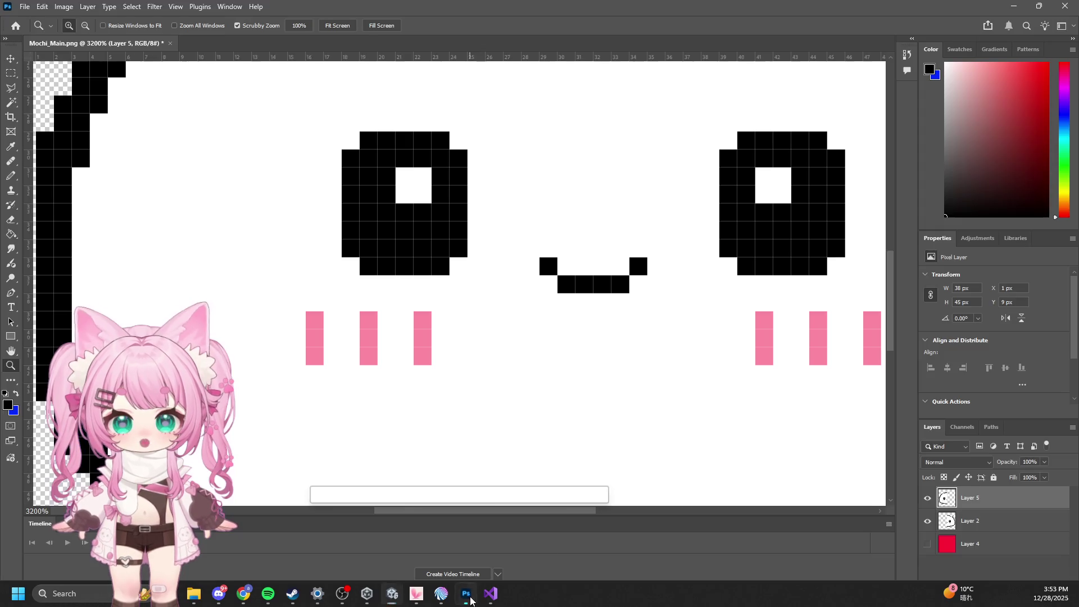
pyautogui.click(466, 594)
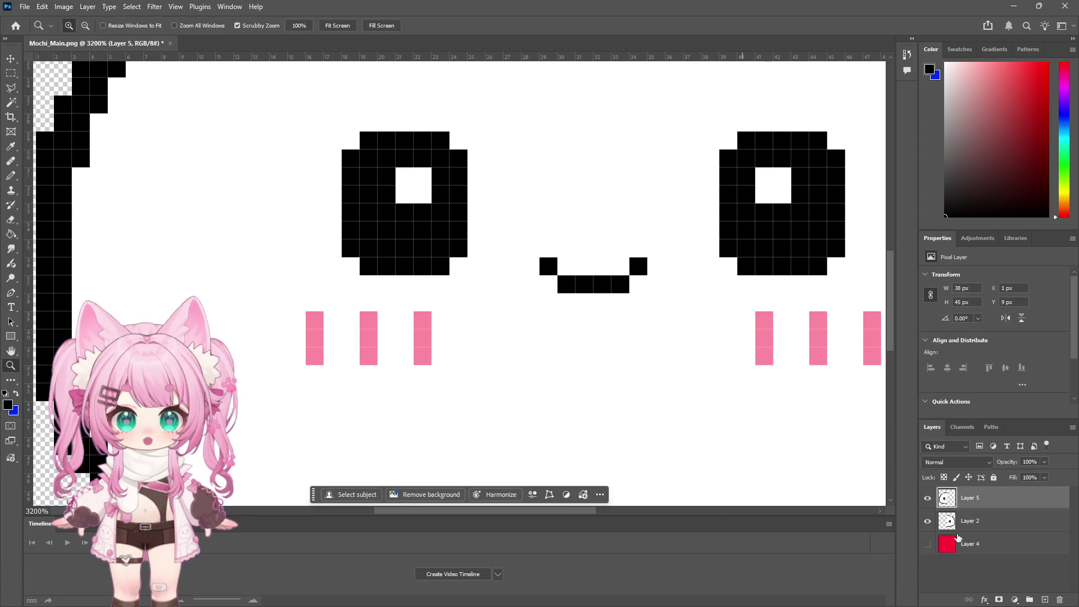
# Merge Layer 2 into Layer 5
pyautogui.keyDown('shift'); pyautogui.click(977, 523); pyautogui.keyUp('shift')
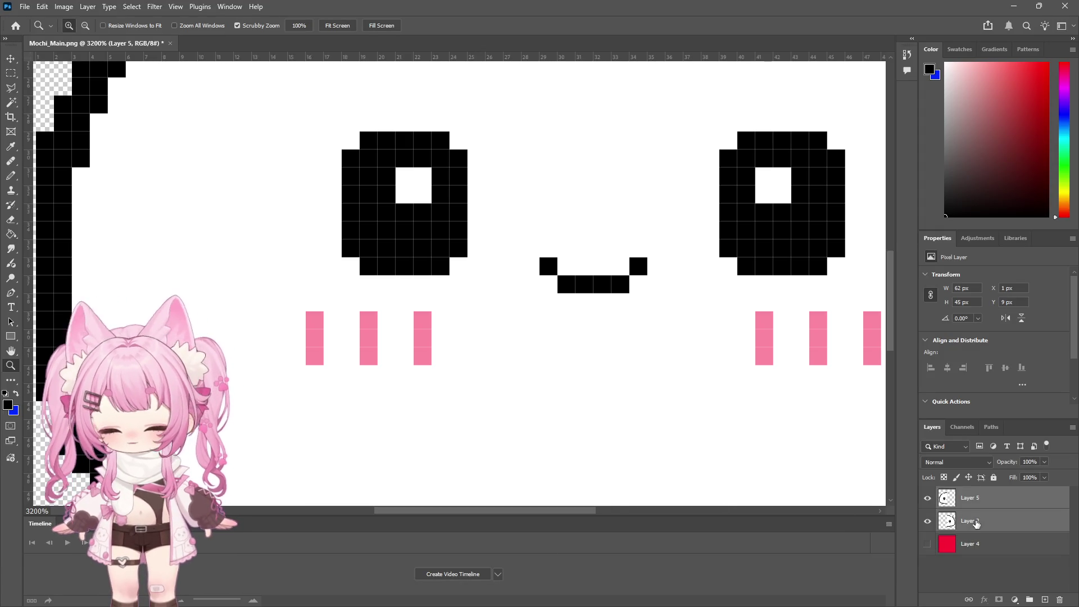
pyautogui.click(87, 7)
pyautogui.click(112, 430)
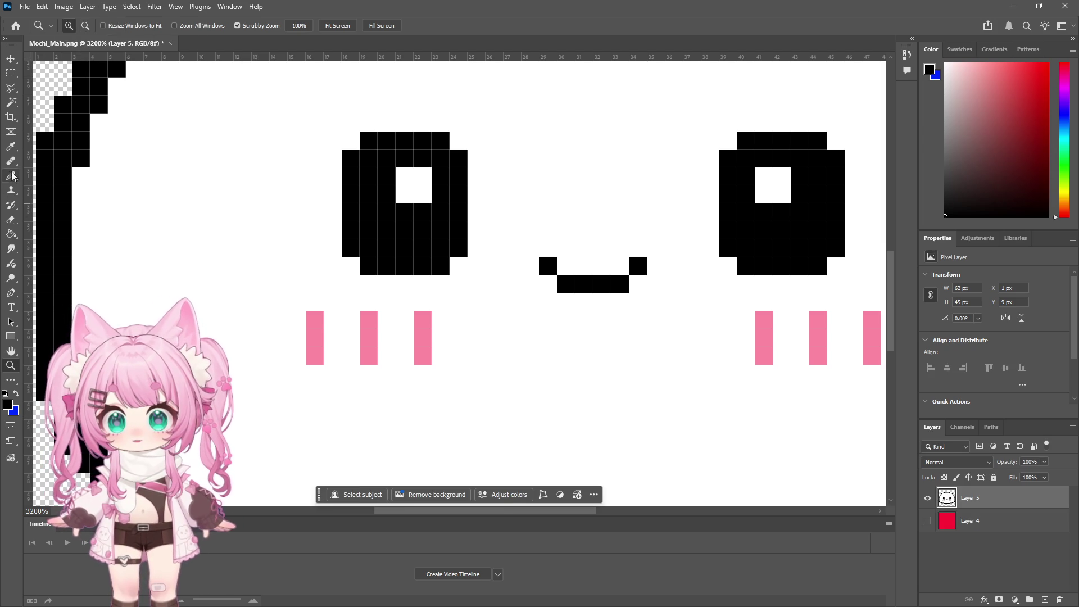
# Sample the blush pink as the drawing colour and switch to the Pencil tool
pyautogui.click(11, 147)
pyautogui.click(314, 349)
pyautogui.click(11, 175)
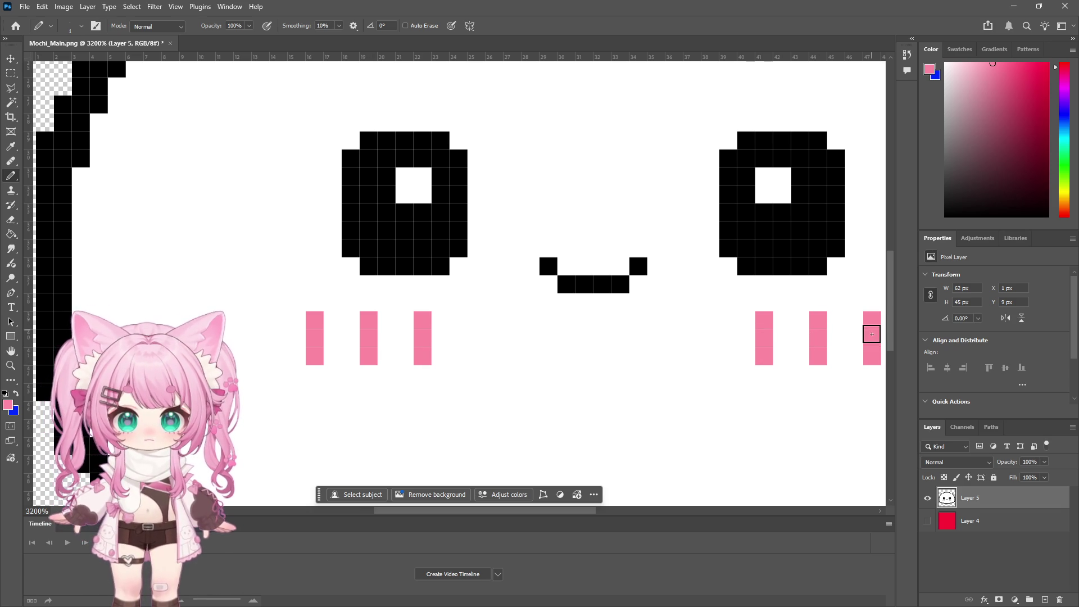
pyautogui.click(25, 7)
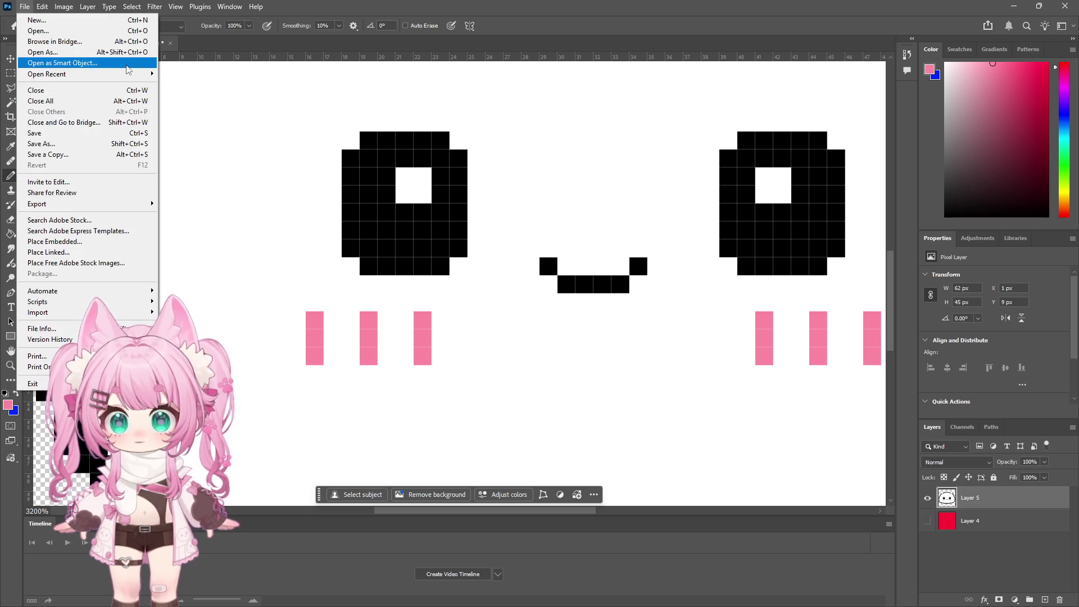
# Re-save Mochi_Main.png in PNG format and return to Unity
pyautogui.click(77, 145)
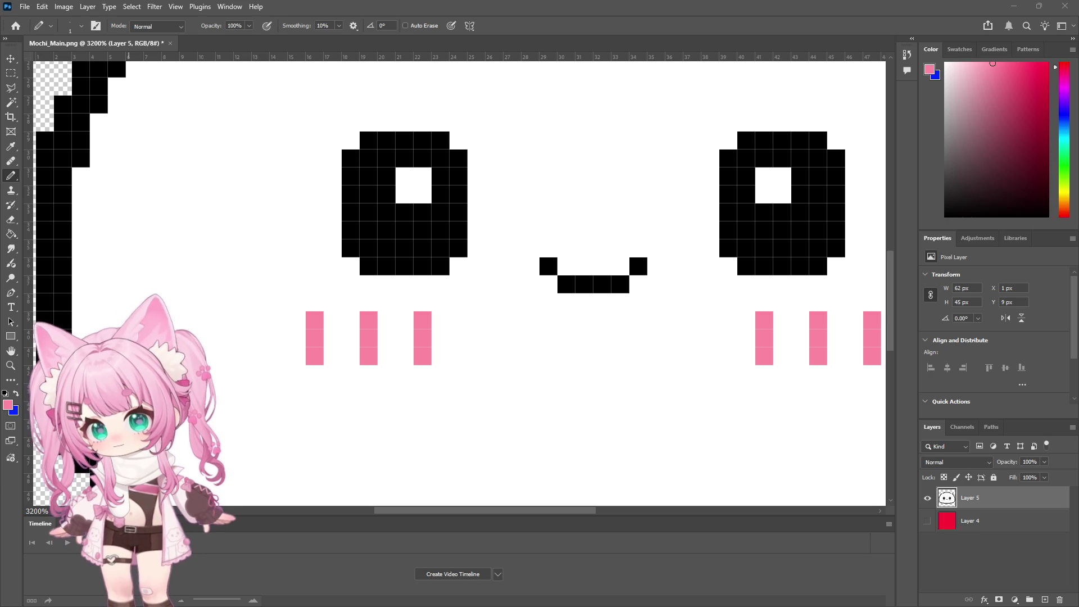
pyautogui.hotkey('ctrl', 's')
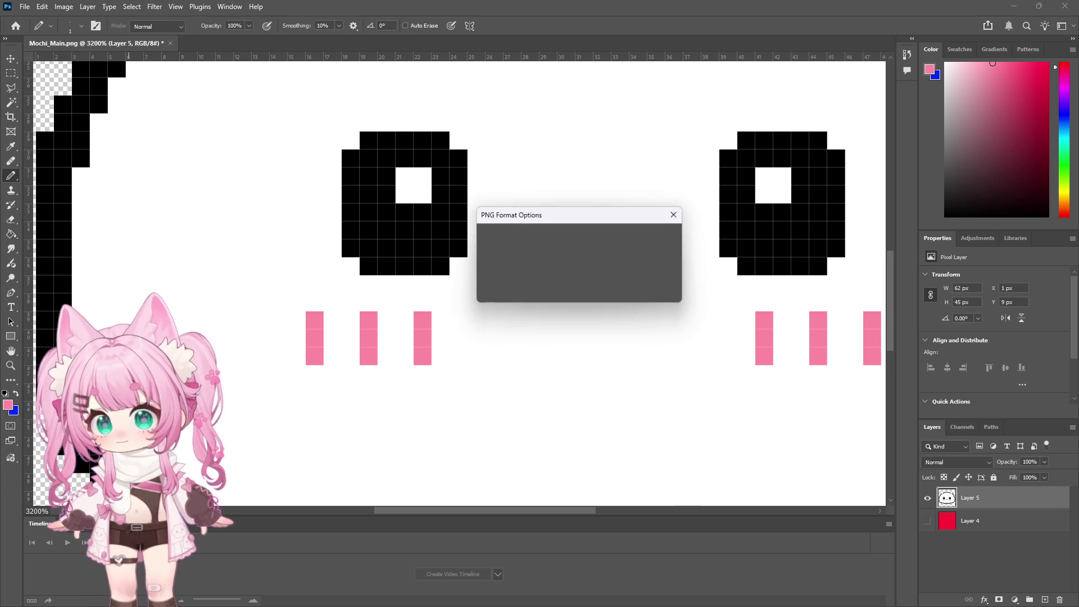
pyautogui.click(673, 242)
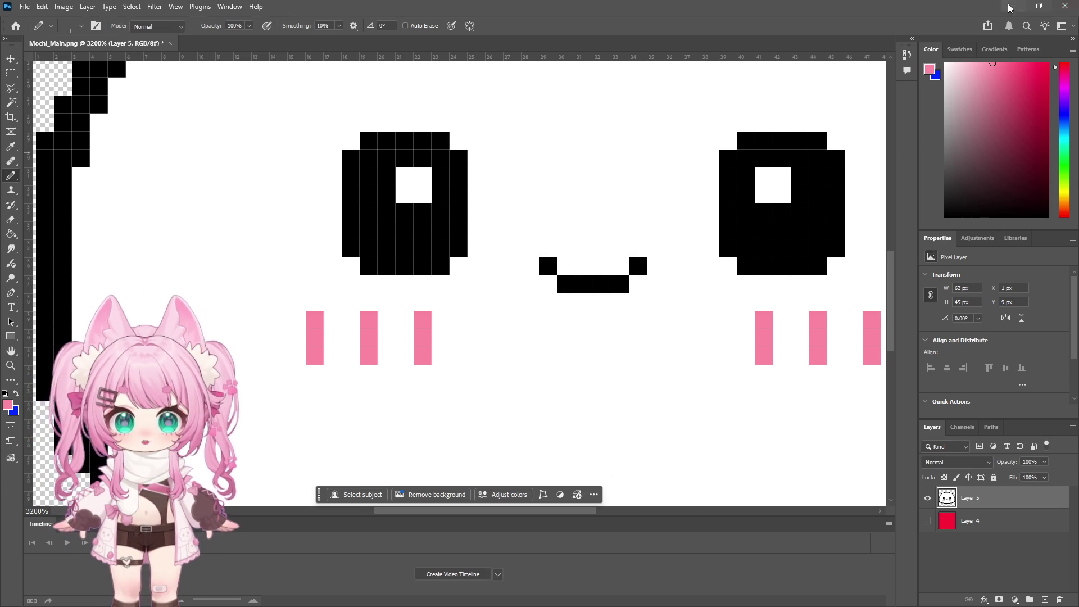
pyautogui.hotkey('alt', 'Tab')
pyautogui.scroll(-8, 462, 288)
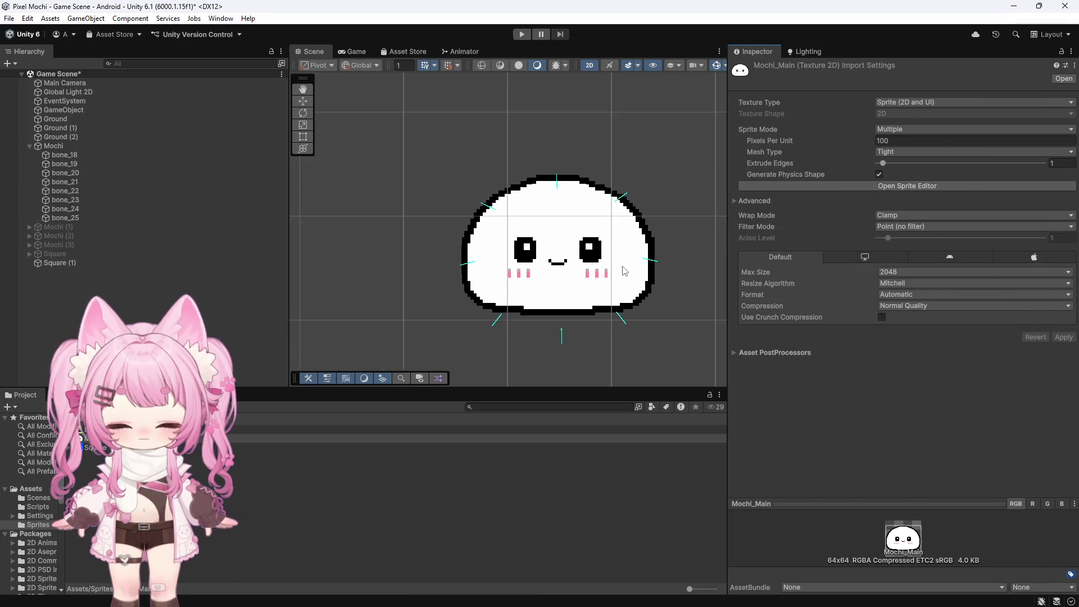
# Select Mochi_Main, keep Texture Type as Sprite, set Sprite Mode to Single and apply
pyautogui.click(440, 298)
pyautogui.scroll(2, 565, 288)
pyautogui.scroll(10, 565, 289)
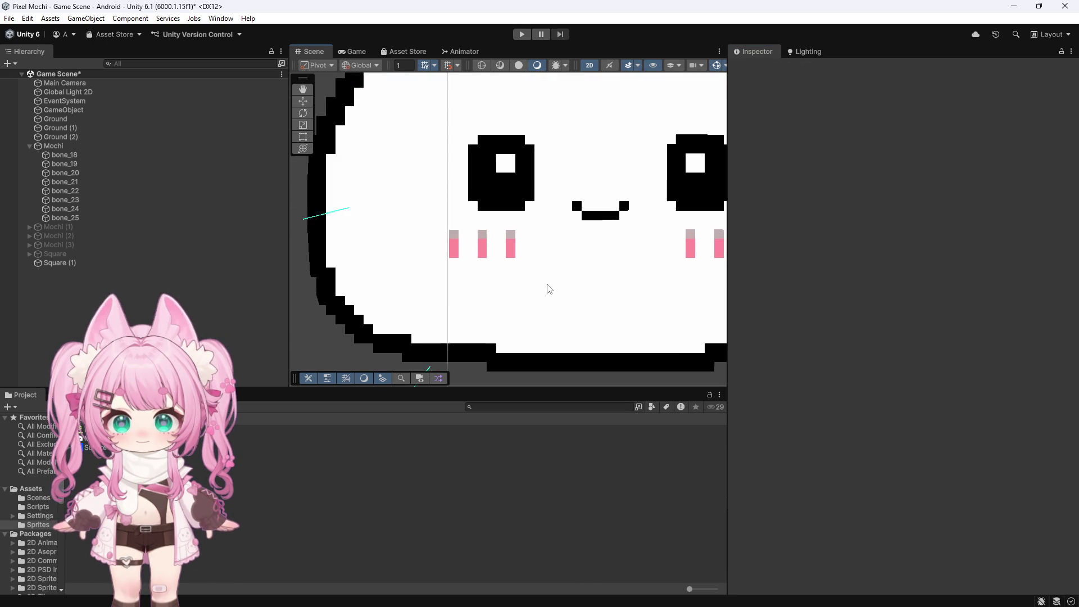
pyautogui.click(80, 438)
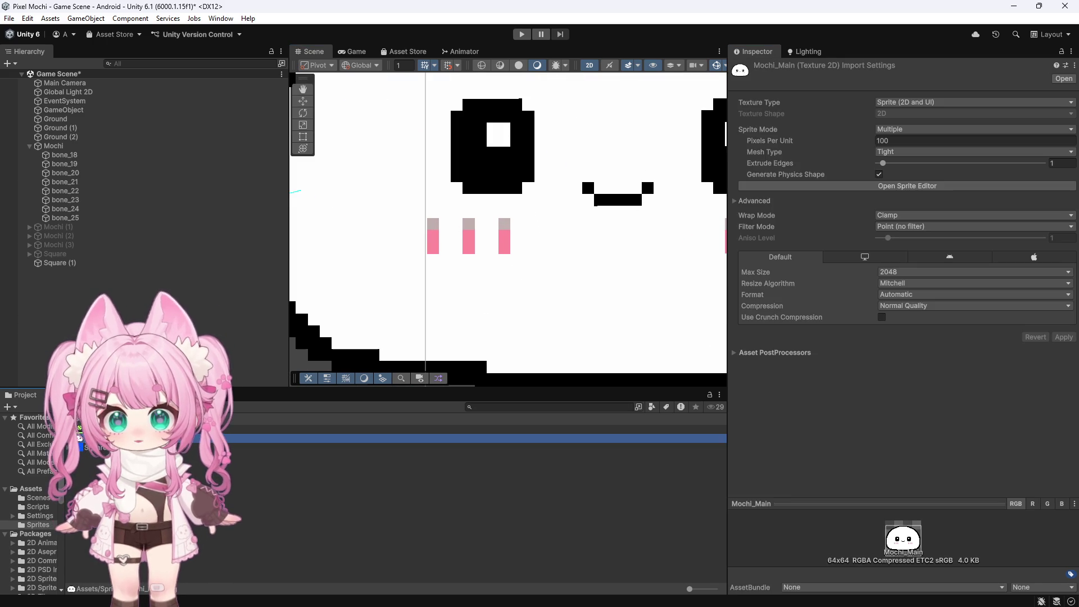
pyautogui.click(914, 104)
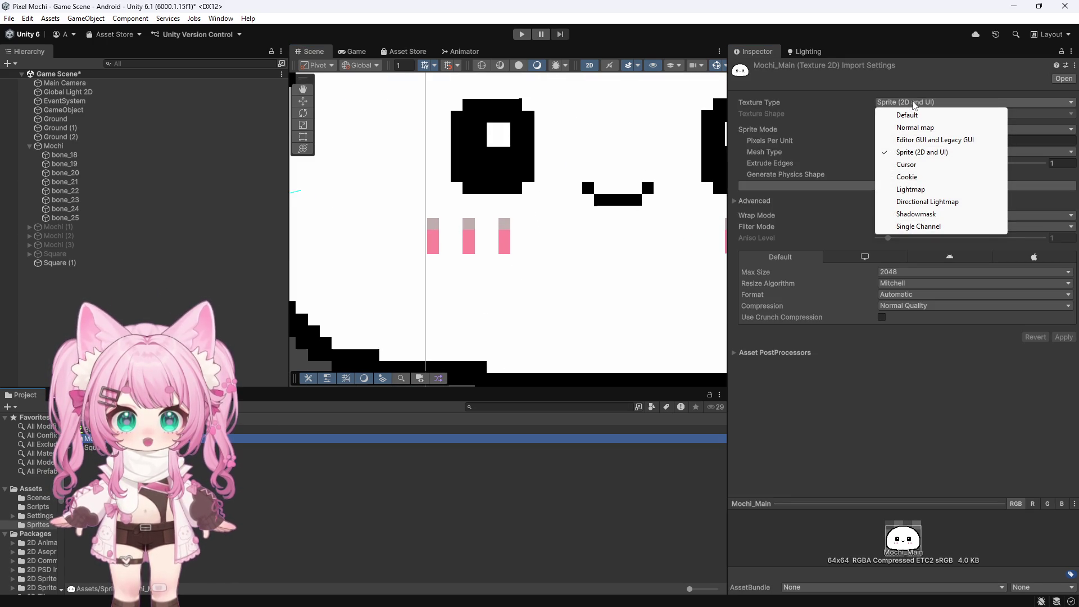
pyautogui.click(909, 152)
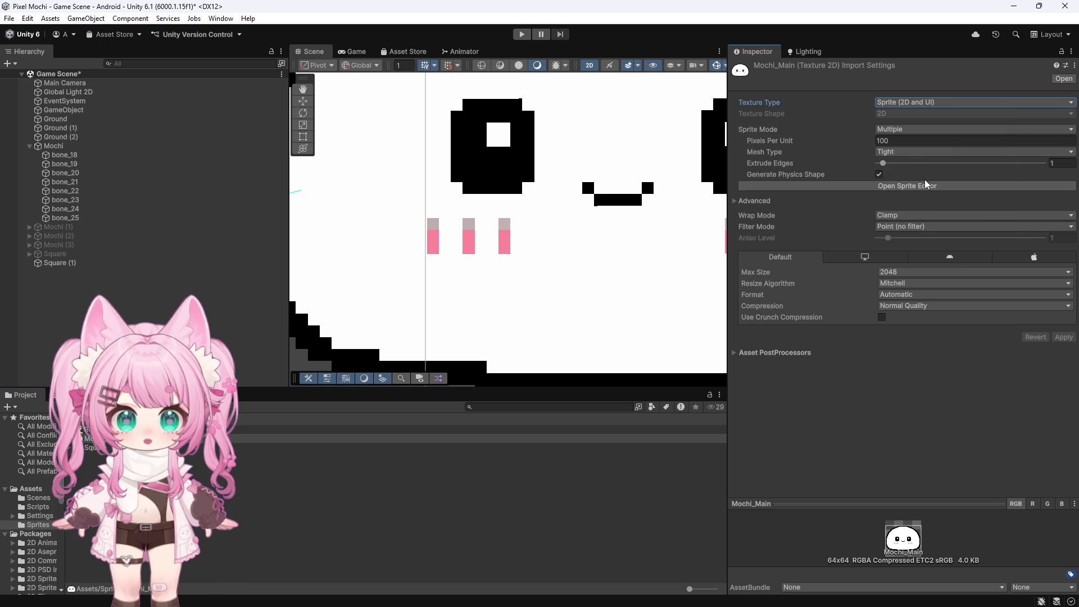
pyautogui.click(912, 129)
pyautogui.click(906, 142)
pyautogui.click(1063, 348)
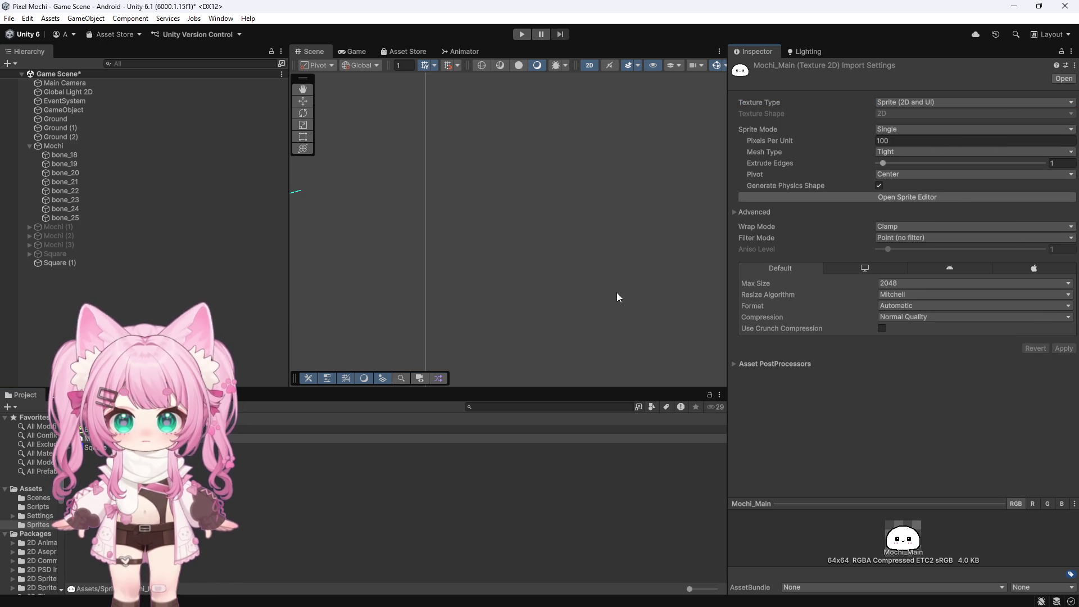
# Change Mochi_Main's Sprite Mode to Multiple and apply the import settings
pyautogui.scroll(-10, 475, 288)
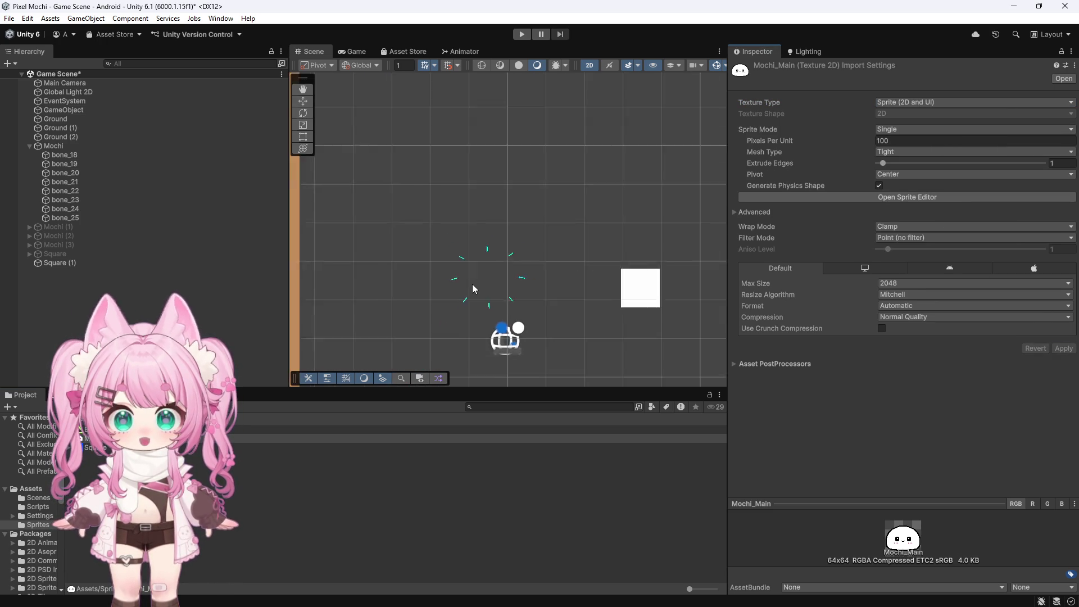
pyautogui.scroll(3, 472, 283)
pyautogui.scroll(6, 523, 302)
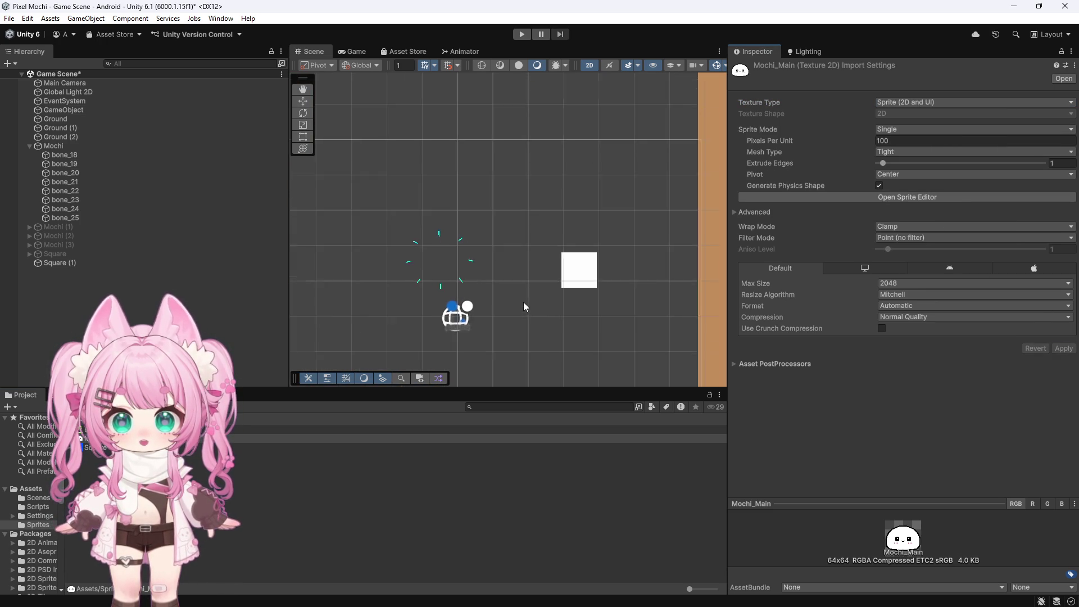
pyautogui.scroll(3, 388, 260)
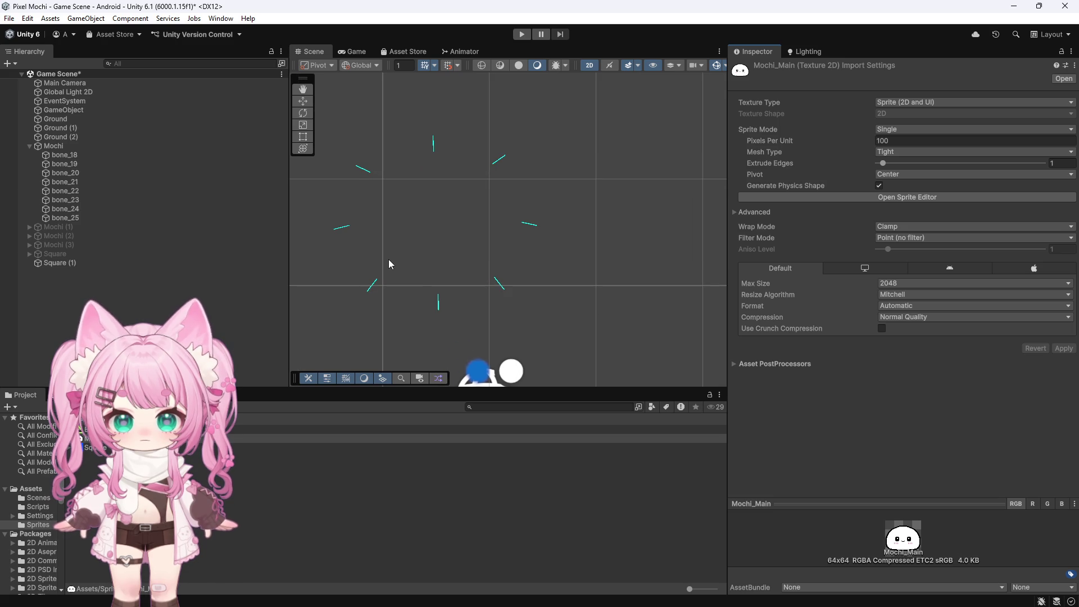
pyautogui.scroll(2, 337, 249)
pyautogui.scroll(1, 334, 249)
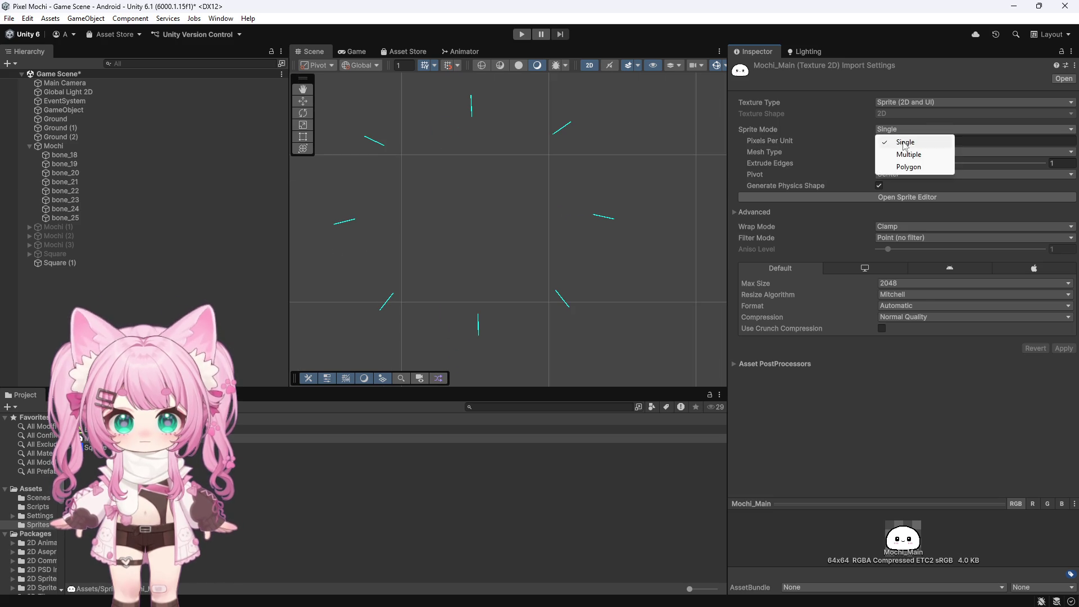
pyautogui.click(909, 154)
pyautogui.click(1064, 337)
# Inspect the updated mochi face in the Scene view and collapse Mochi's bone children
pyautogui.scroll(5, 404, 245)
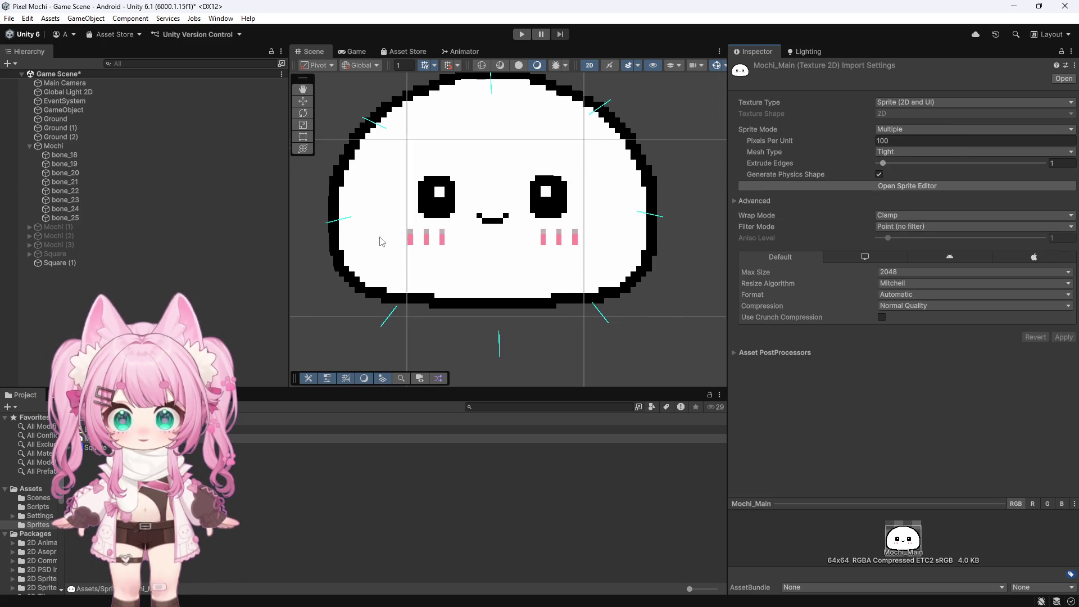
pyautogui.scroll(8, 474, 231)
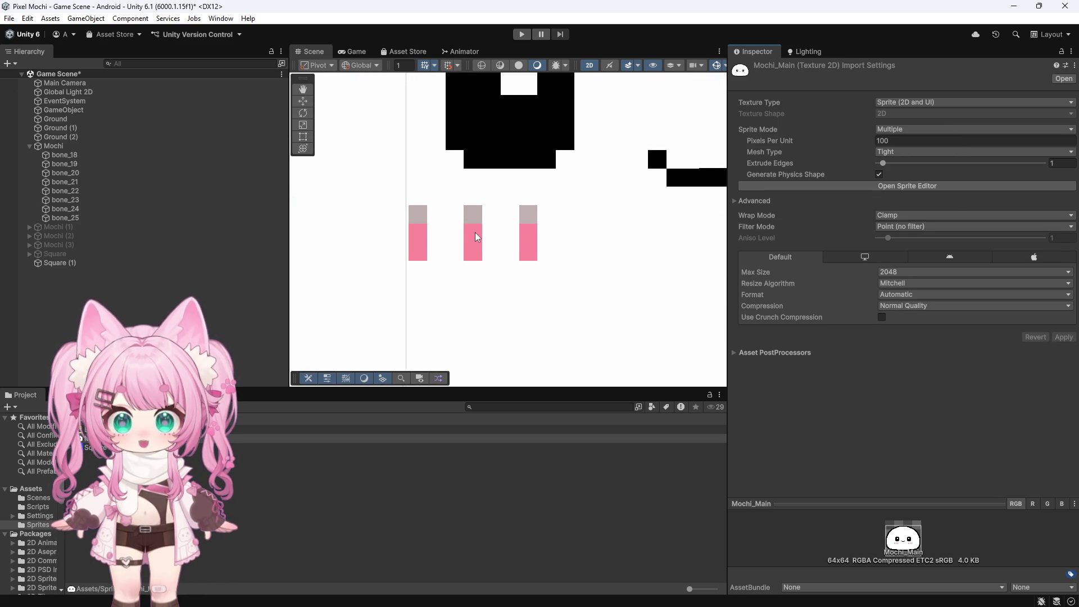
pyautogui.scroll(-10, 475, 227)
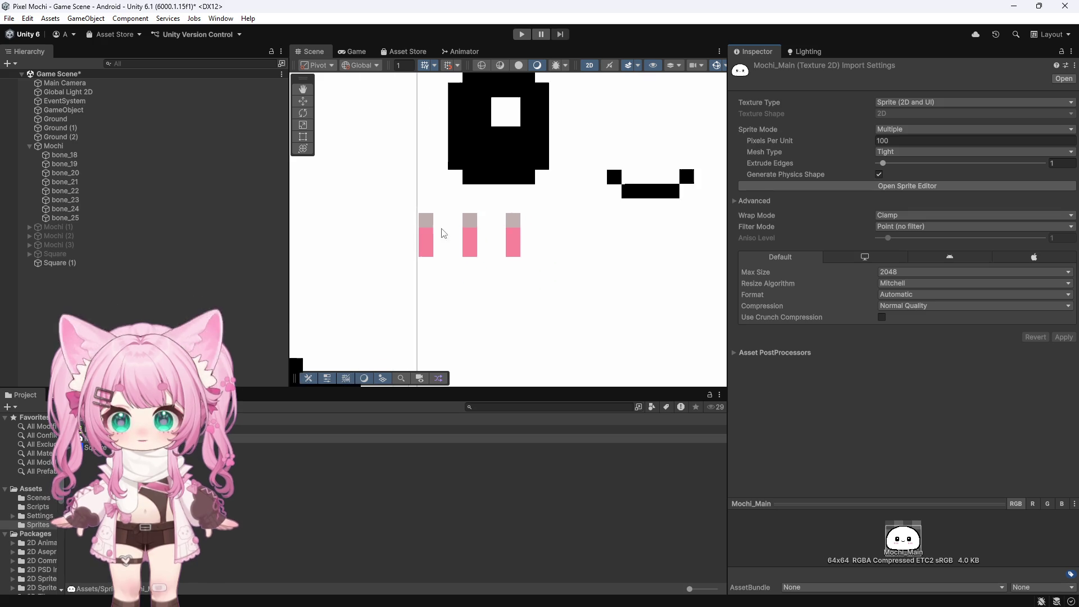
pyautogui.scroll(-2, 426, 223)
pyautogui.rightClick(103, 438)
pyautogui.click(160, 163)
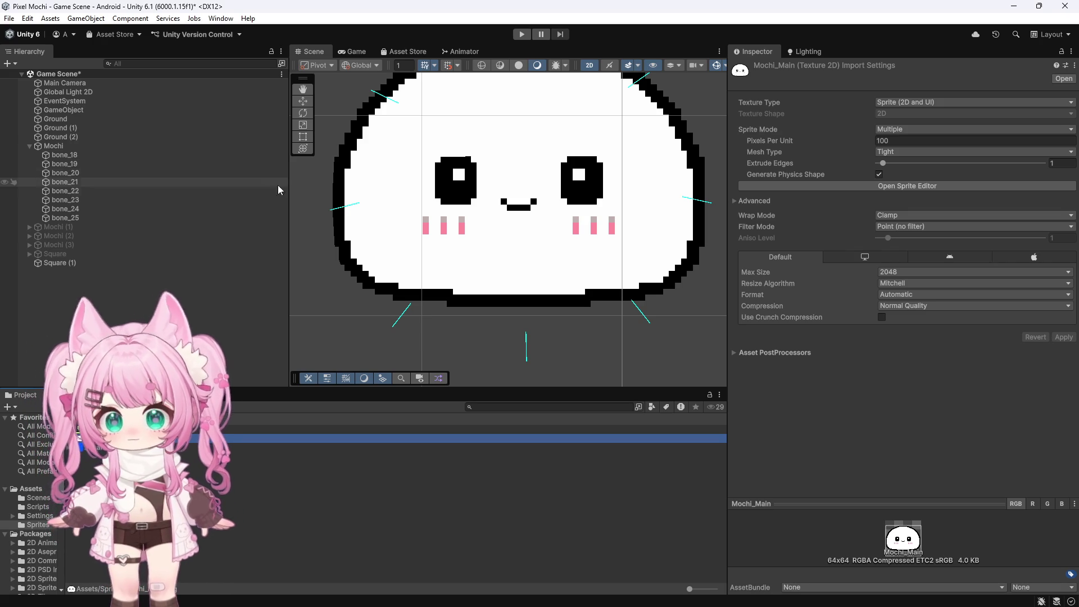
pyautogui.scroll(-5, 367, 219)
pyautogui.scroll(5, 367, 219)
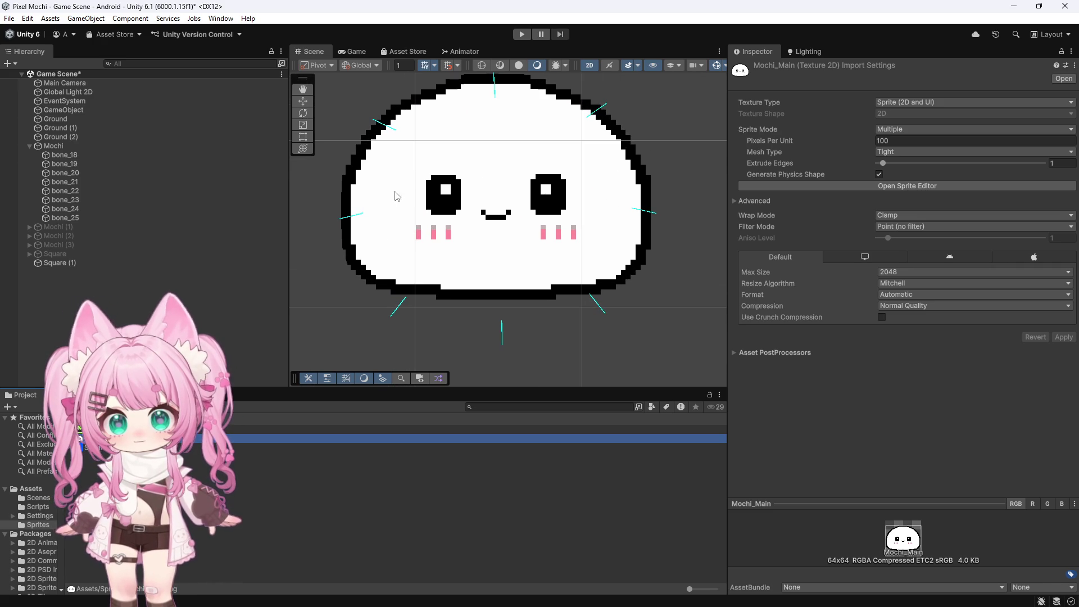
pyautogui.scroll(2, 387, 197)
pyautogui.scroll(-4, 451, 228)
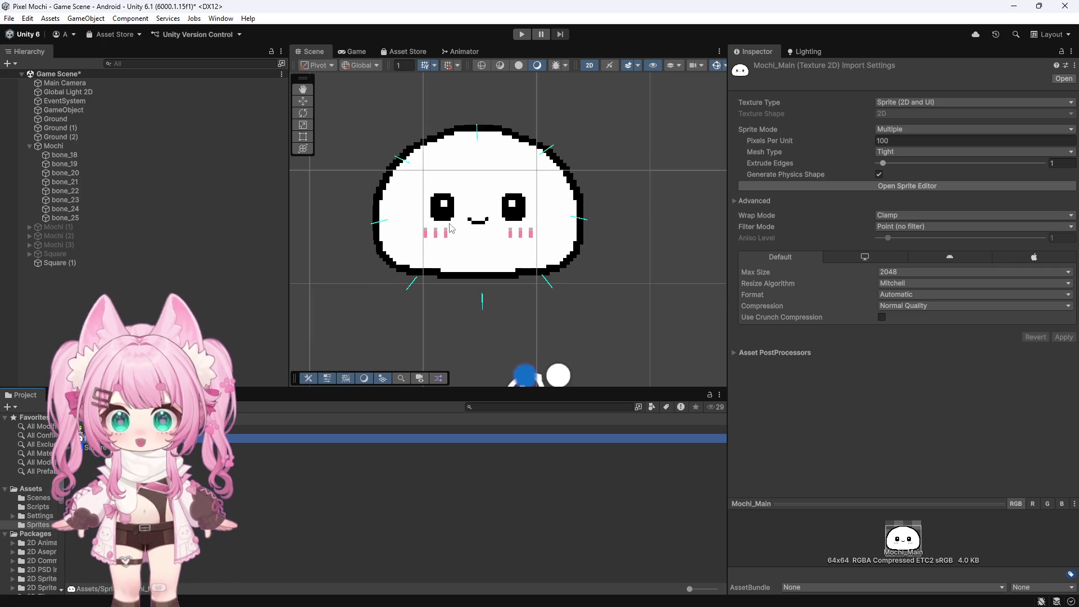
pyautogui.scroll(-3, 452, 228)
pyautogui.scroll(3, 484, 211)
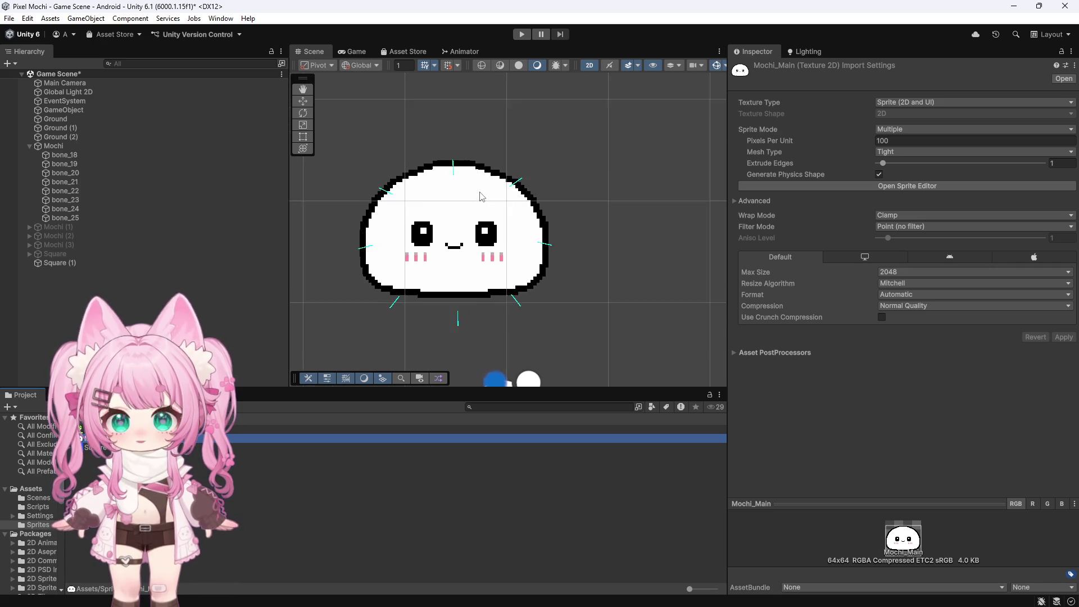
pyautogui.scroll(2, 482, 196)
pyautogui.scroll(-4, 481, 196)
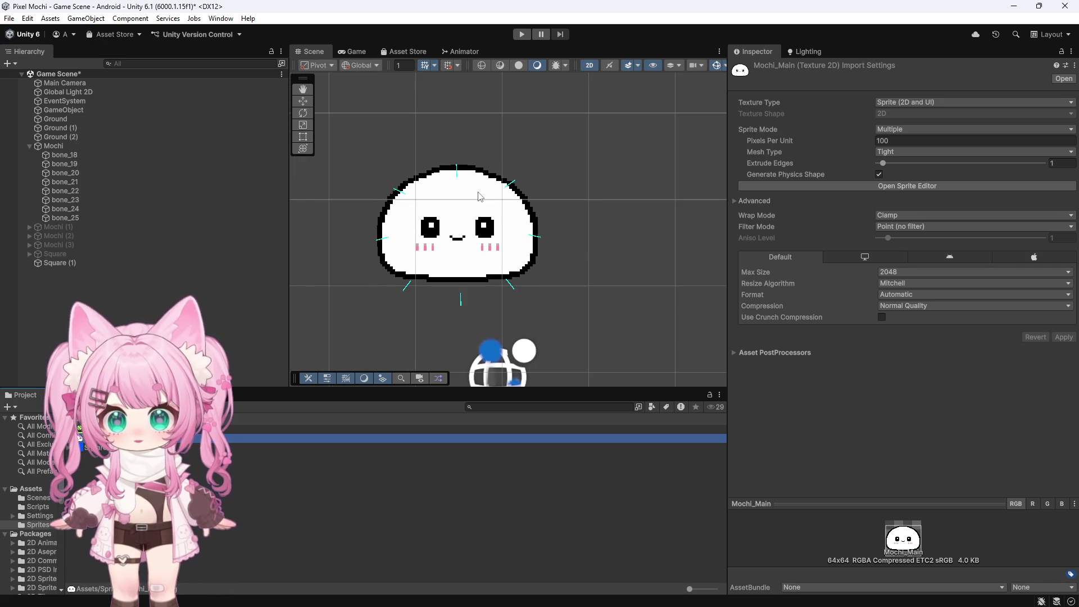
pyautogui.scroll(1, 481, 197)
pyautogui.click(29, 146)
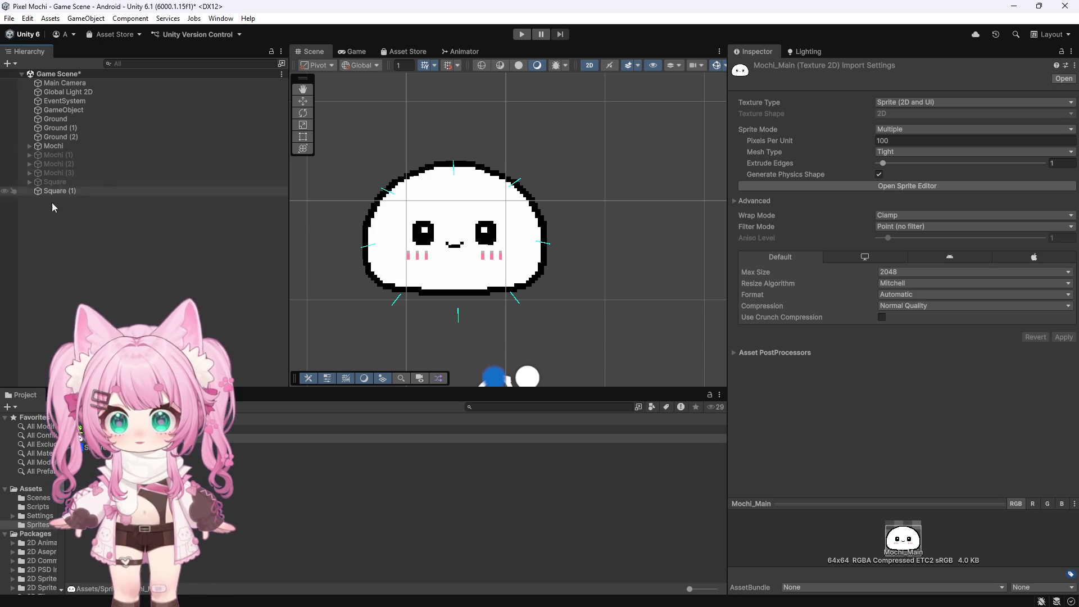
# Save Mochi as a prefab in the Project and open the Sprites folder
pyautogui.click(52, 147)
pyautogui.moveTo(51, 148); pyautogui.dragTo(112, 478)
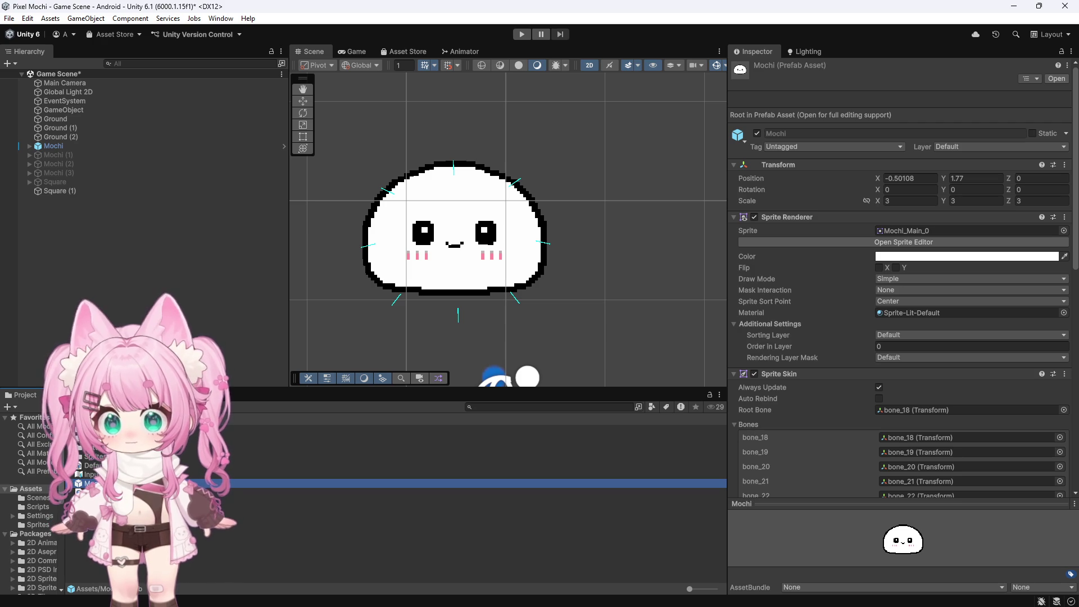
pyautogui.doubleClick(89, 457)
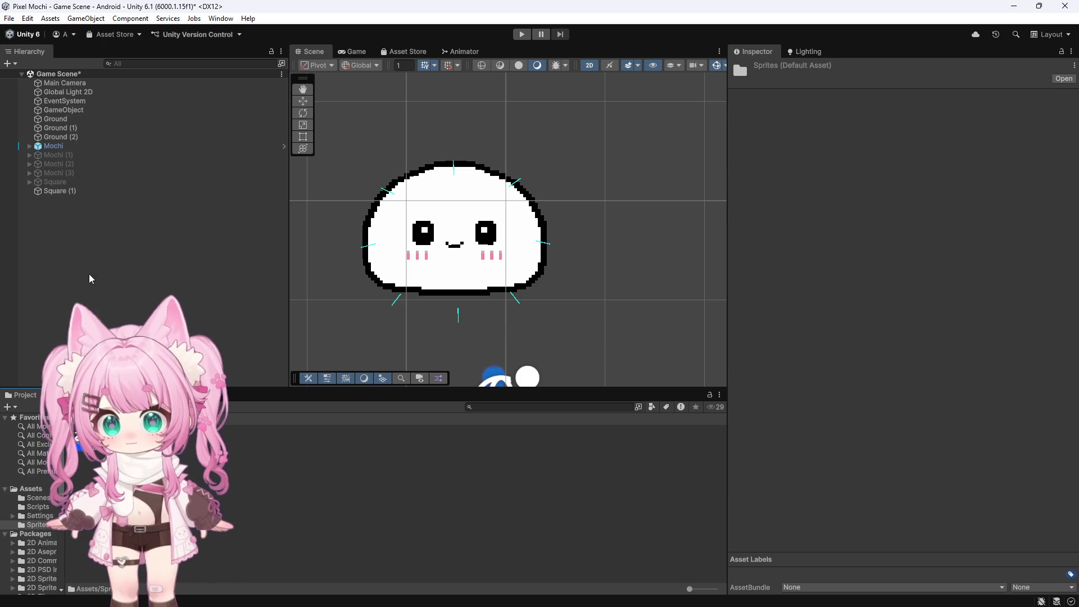
pyautogui.click(39, 145)
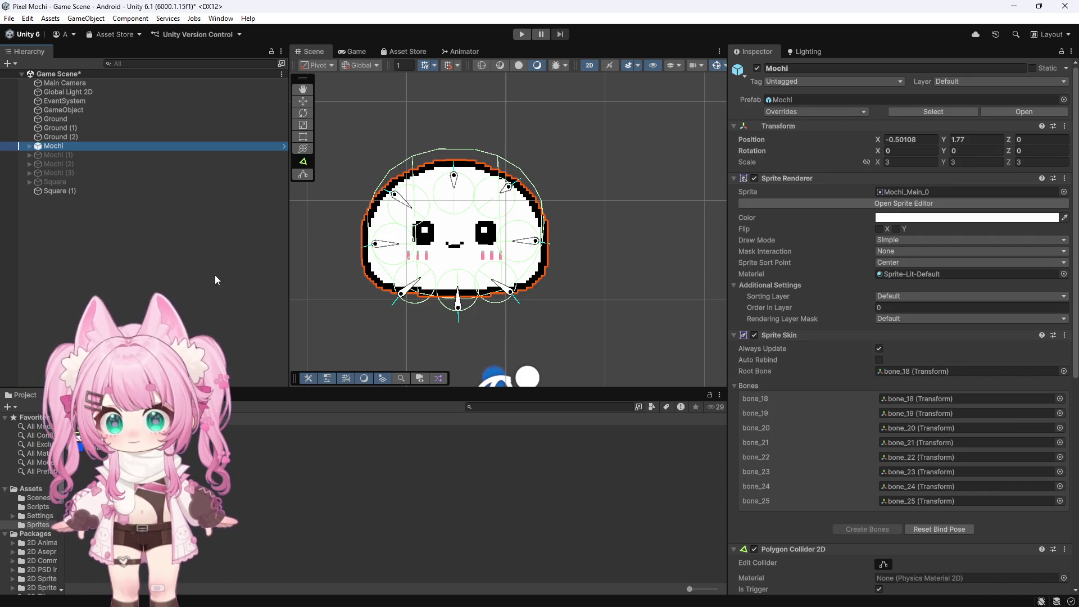
pyautogui.scroll(-5, 349, 219)
pyautogui.scroll(3, 332, 209)
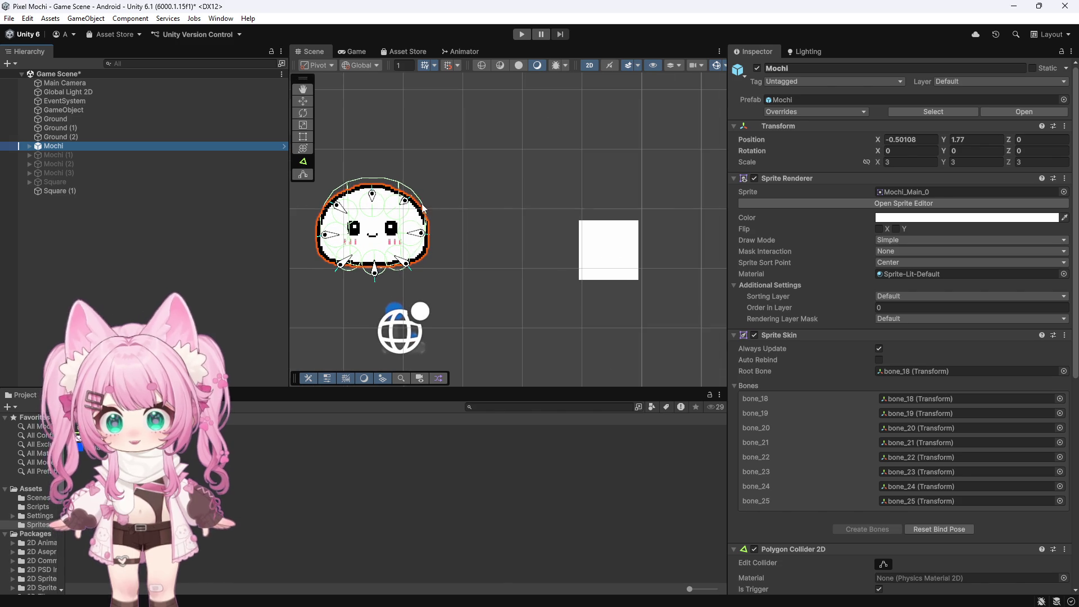
# Create a new 2D Sprites > Square object, Square (2), in the Hierarchy
pyautogui.rightClick(50, 216)
pyautogui.moveTo(197, 410)
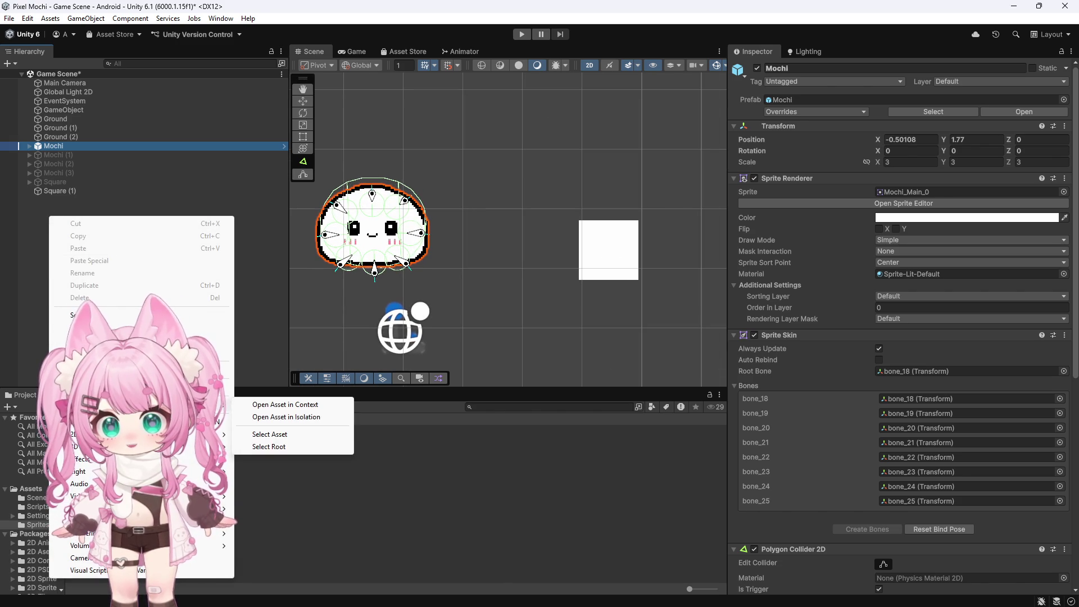
pyautogui.moveTo(169, 434)
pyautogui.moveTo(338, 435)
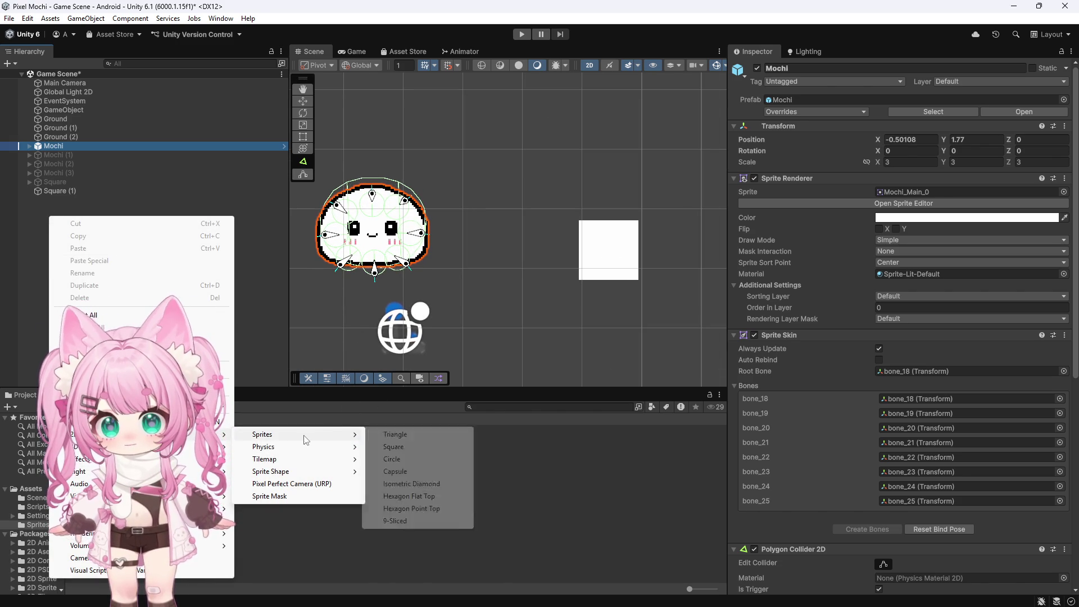
pyautogui.click(404, 450)
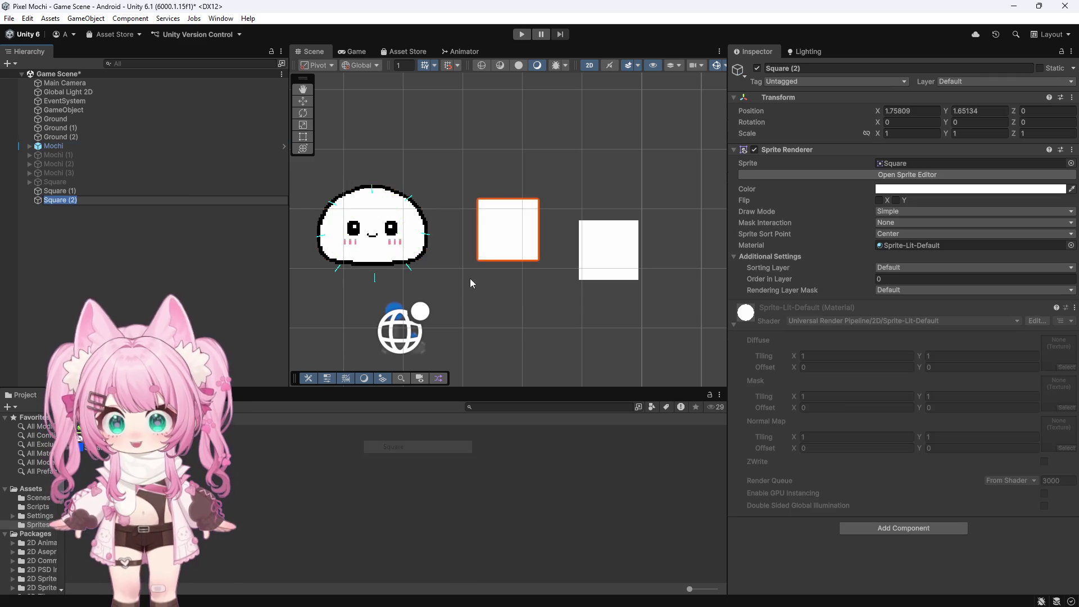
pyautogui.scroll(2, 494, 225)
pyautogui.scroll(-1, 427, 225)
pyautogui.click(69, 274)
pyautogui.click(66, 199)
# Move Square (2) left toward the big mochi and reselect it
pyautogui.click(303, 101)
pyautogui.moveTo(545, 235); pyautogui.dragTo(506, 234)
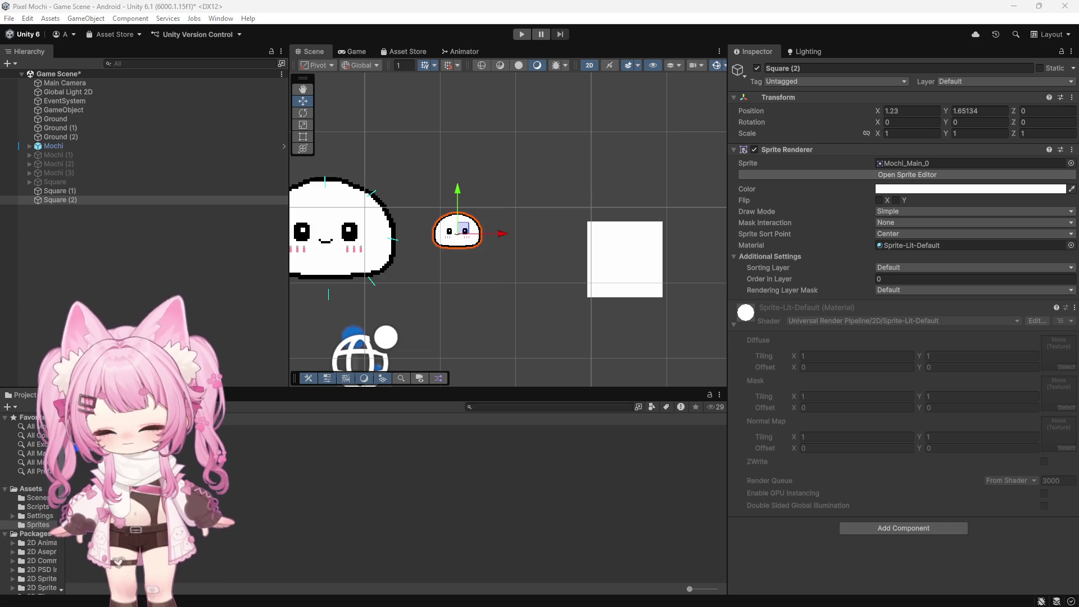
pyautogui.scroll(2, 396, 211)
pyautogui.click(447, 271)
pyautogui.scroll(-3, 491, 274)
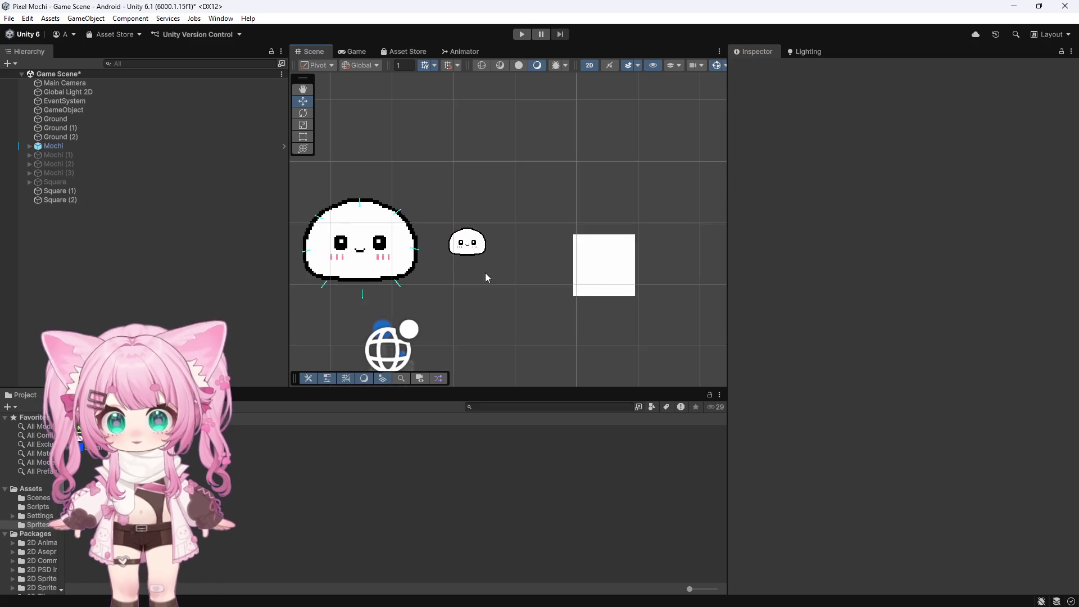
pyautogui.scroll(3, 460, 251)
pyautogui.click(493, 245)
pyautogui.scroll(-2, 472, 240)
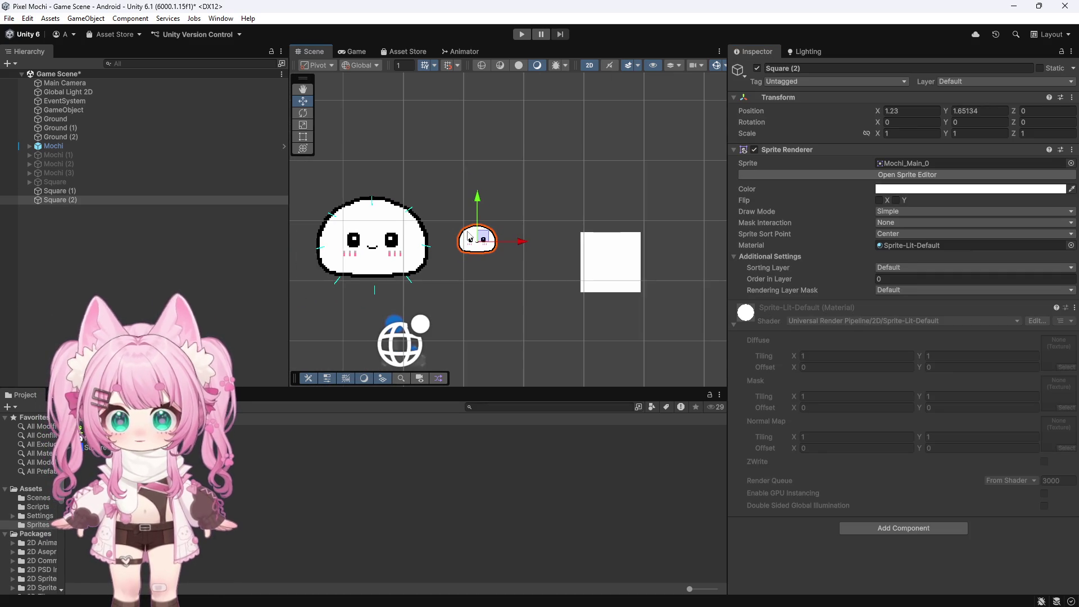
pyautogui.click(48, 199)
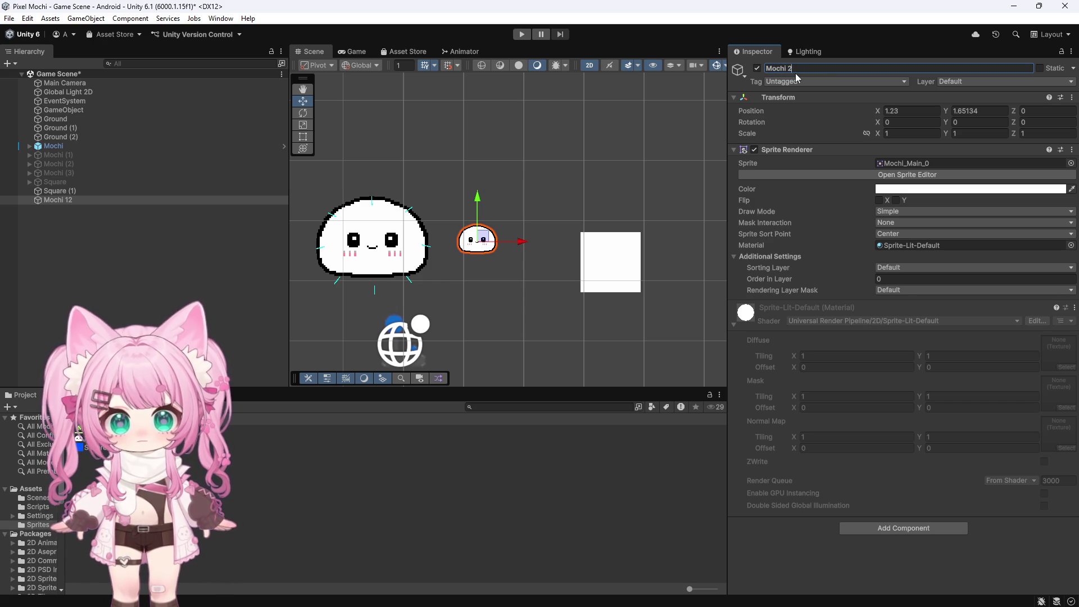
# Name the sprite Mochi 2, set its X, Y and Z scale to 3, and place it beside Mochi
pyautogui.press('Return')
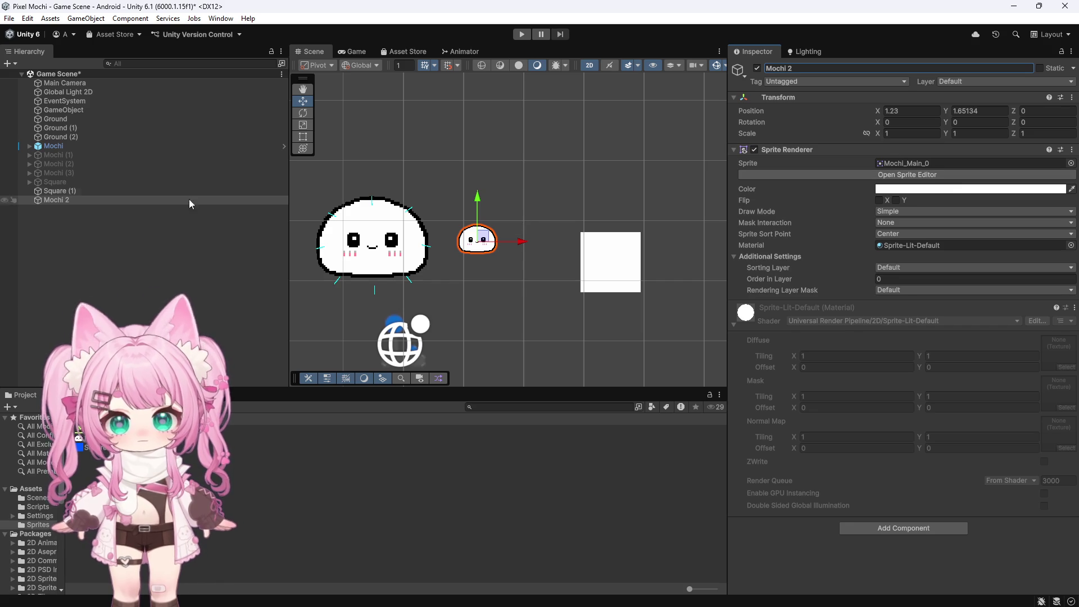
pyautogui.click(62, 147)
pyautogui.click(64, 200)
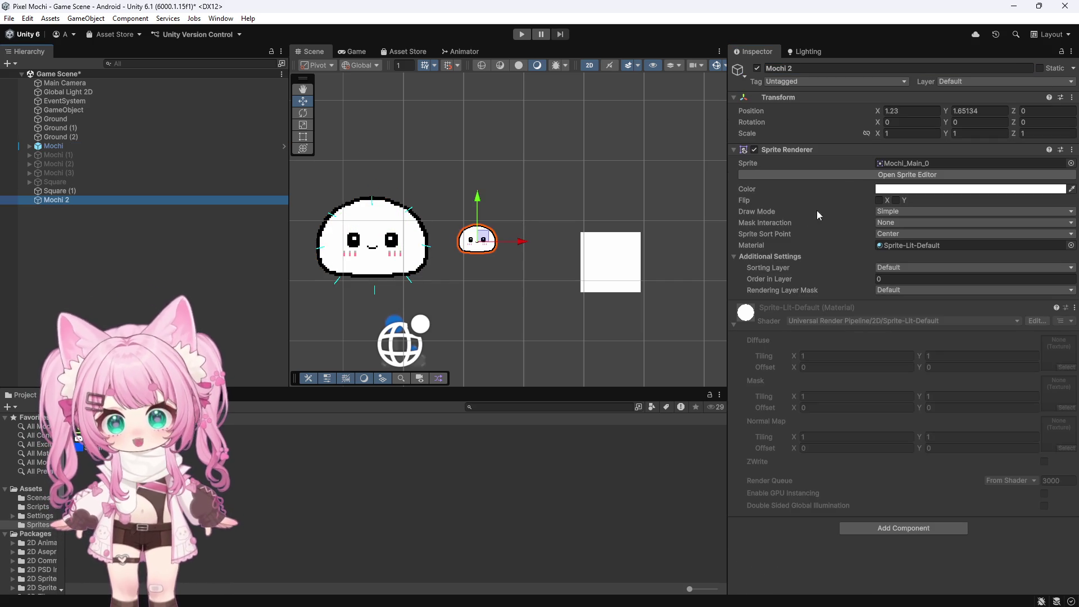
pyautogui.click(908, 133)
pyautogui.write('3')
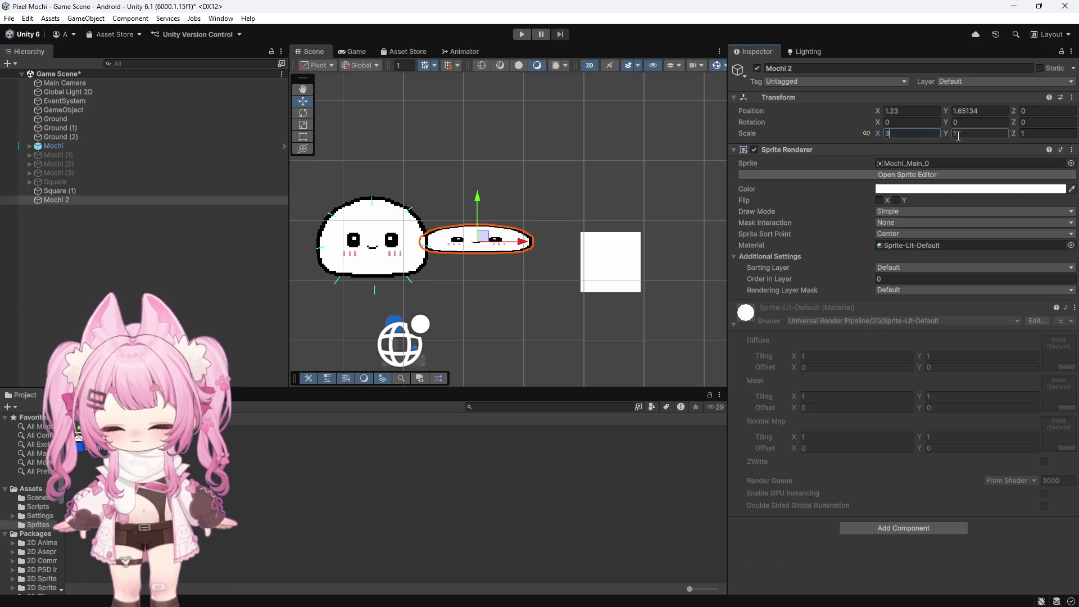
pyautogui.click(956, 135)
pyautogui.write('3')
pyautogui.press('Tab')
pyautogui.write('3')
pyautogui.moveTo(515, 246); pyautogui.dragTo(539, 246)
# Switch to Photoshop and start a File > Save As of Mochi_Main.png
pyautogui.scroll(3, 475, 238)
pyautogui.scroll(-2, 502, 241)
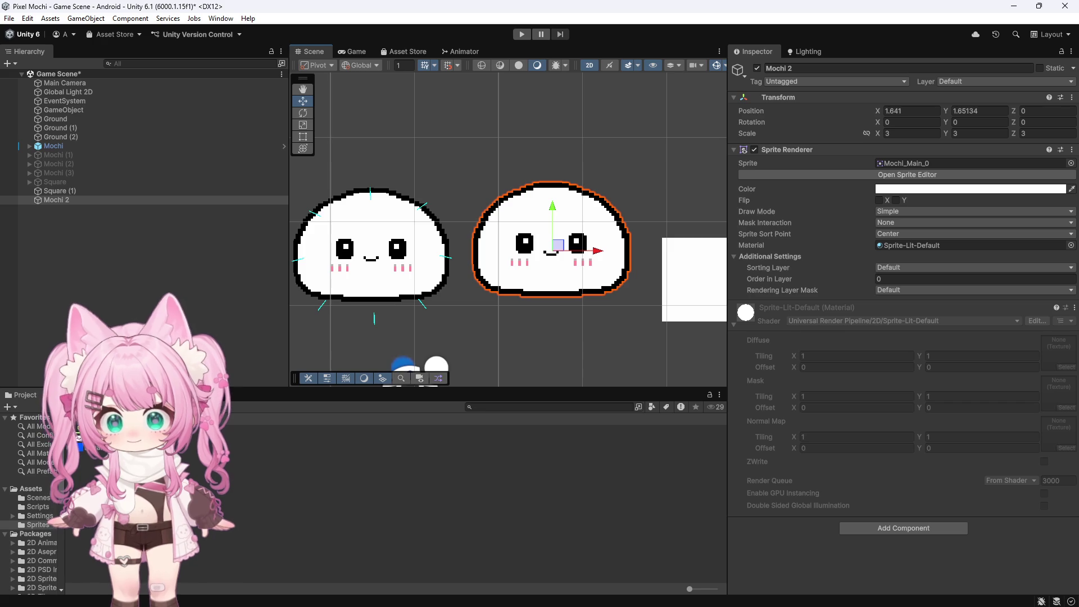
pyautogui.scroll(4, 561, 315)
pyautogui.scroll(1, 549, 308)
pyautogui.scroll(-1, 549, 289)
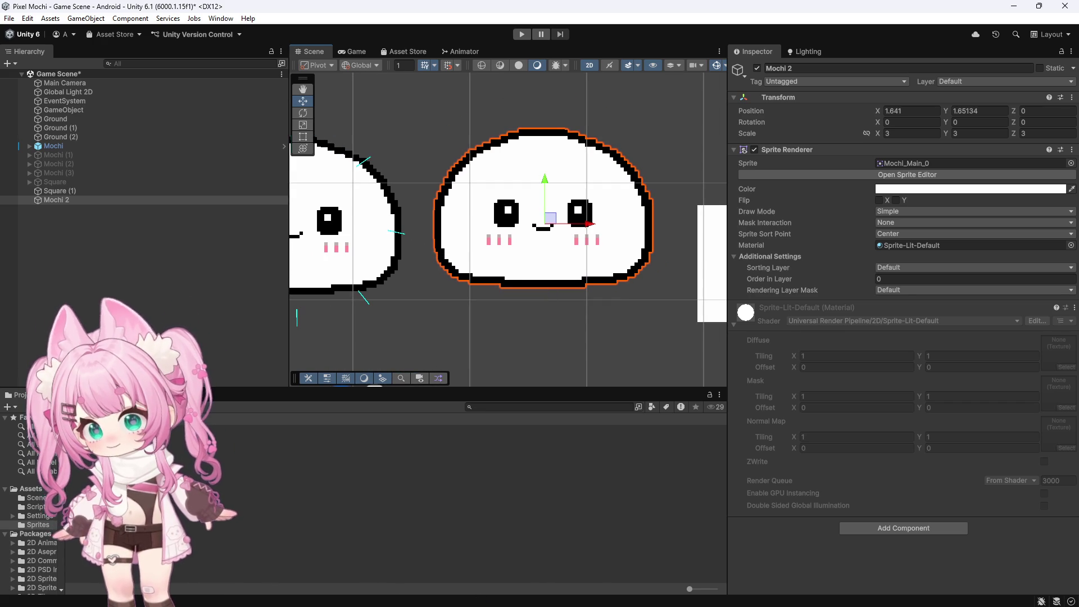
pyautogui.hotkey('alt', 'Tab')
pyautogui.click(25, 6)
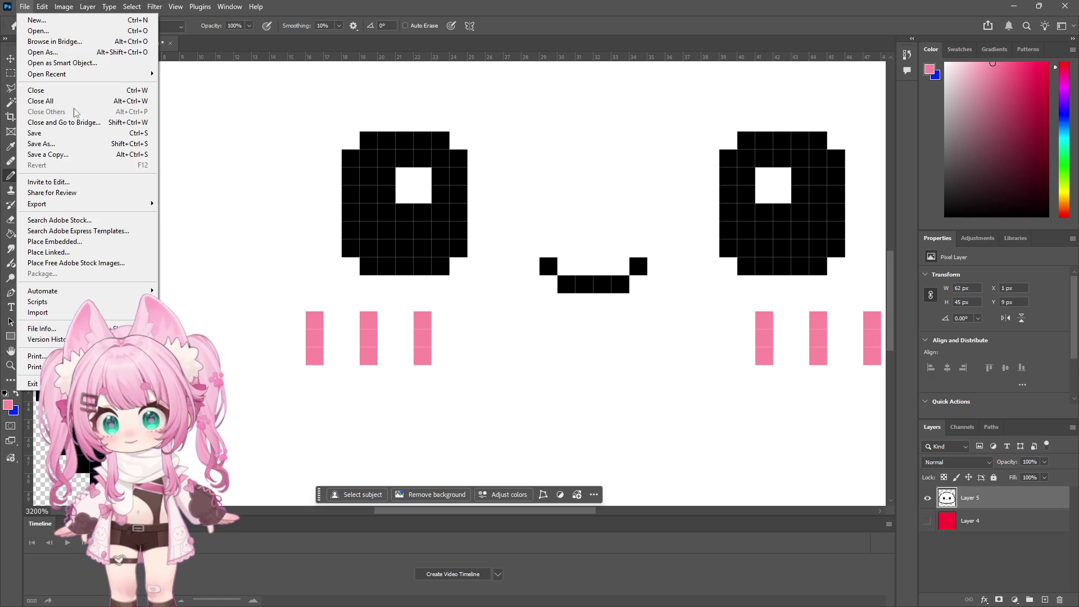
pyautogui.click(53, 153)
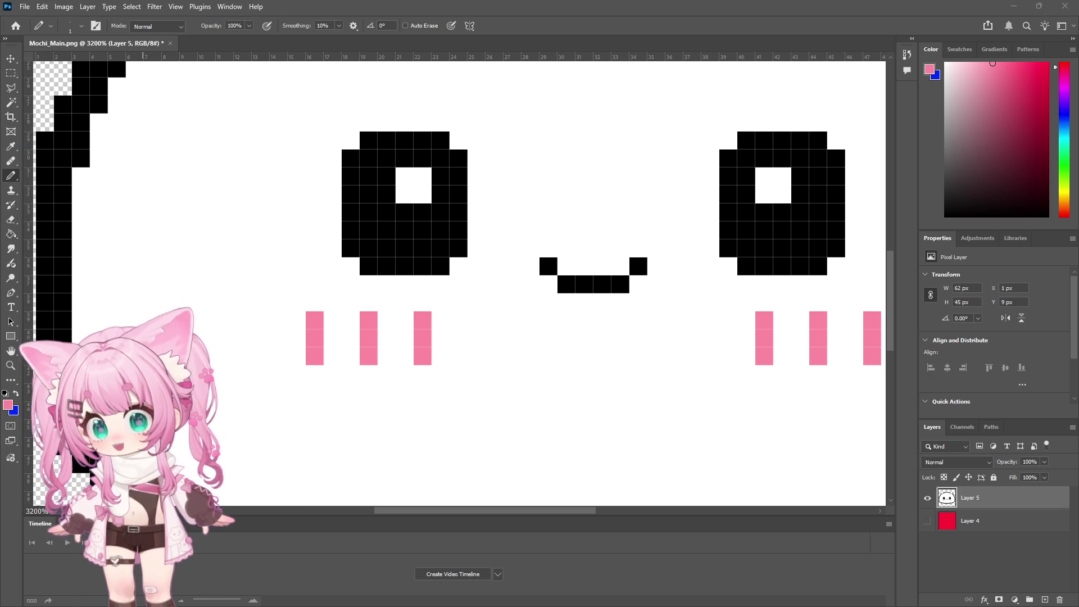